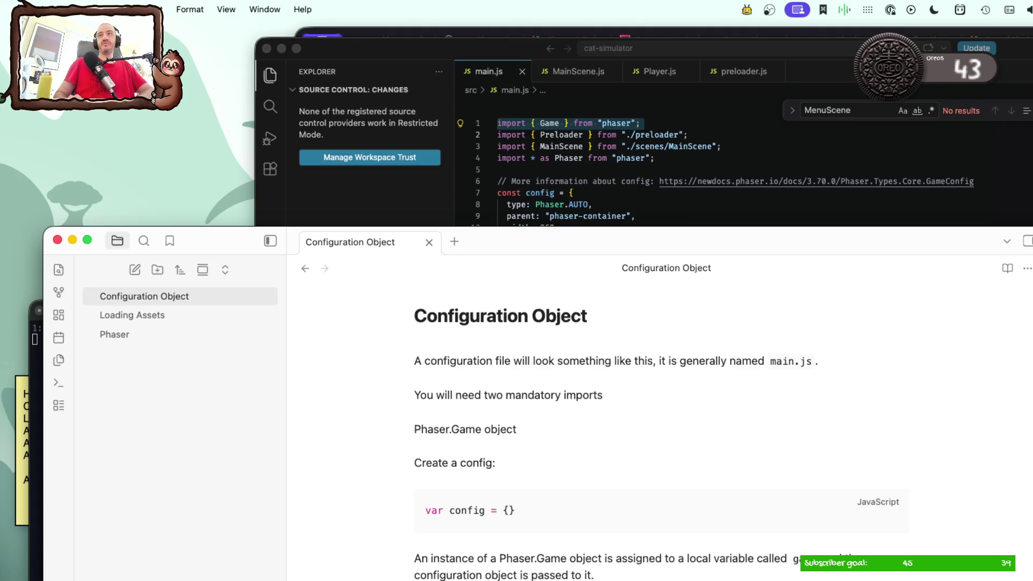
type("`")
Step: Paste the Game import and the Phaser namespace import from main.js as inline code in the note
key("super+Tab")
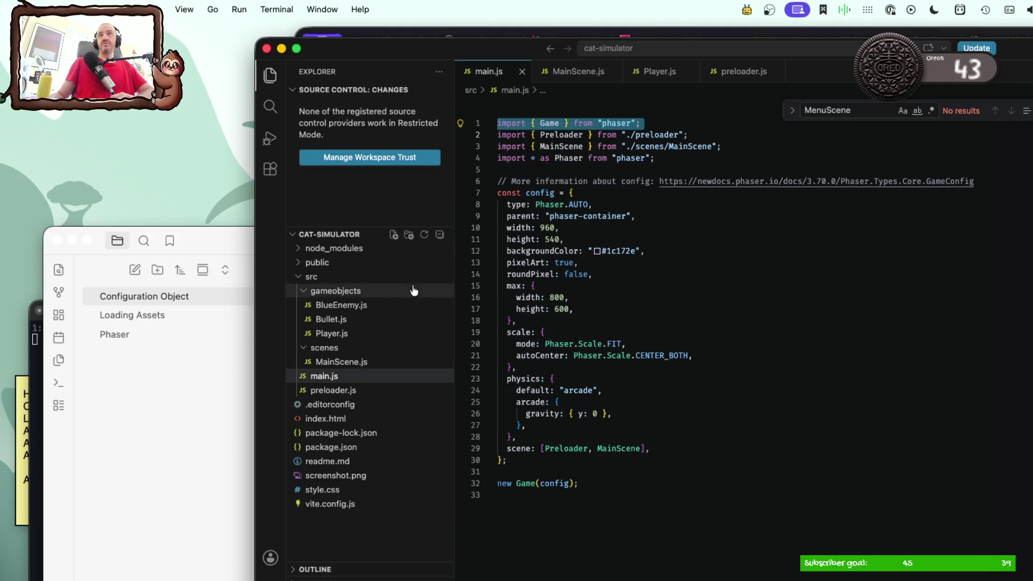
left_click(215, 447)
type("import { Game } from \"phaser\";")
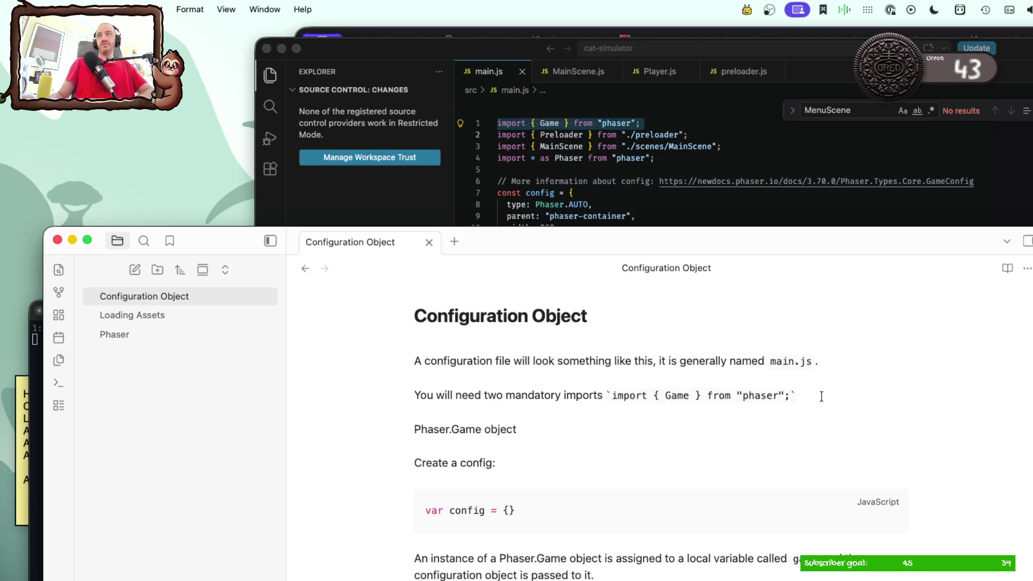
type("and")
triple_click(636, 158)
key("super+c")
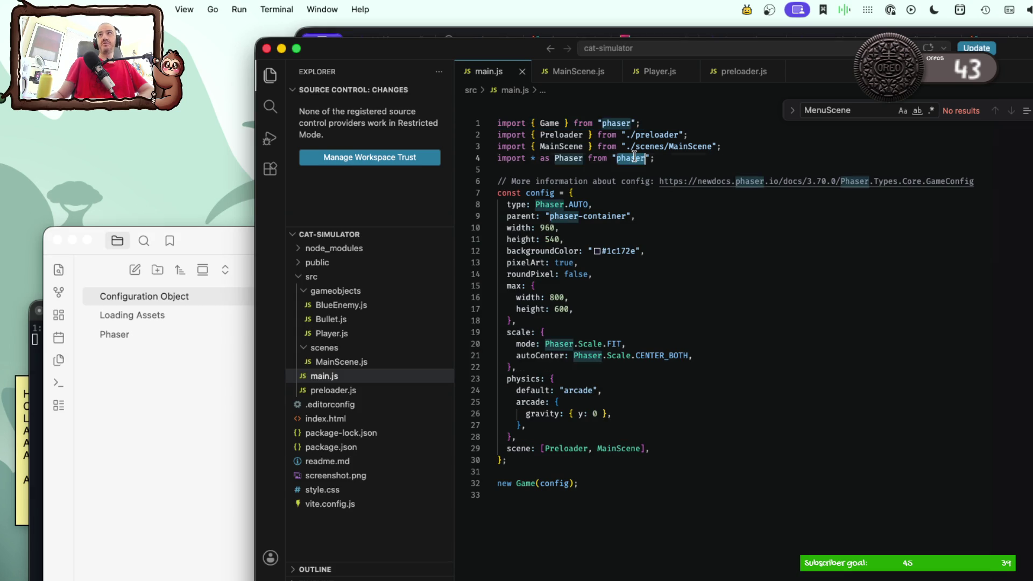
key("super+Tab")
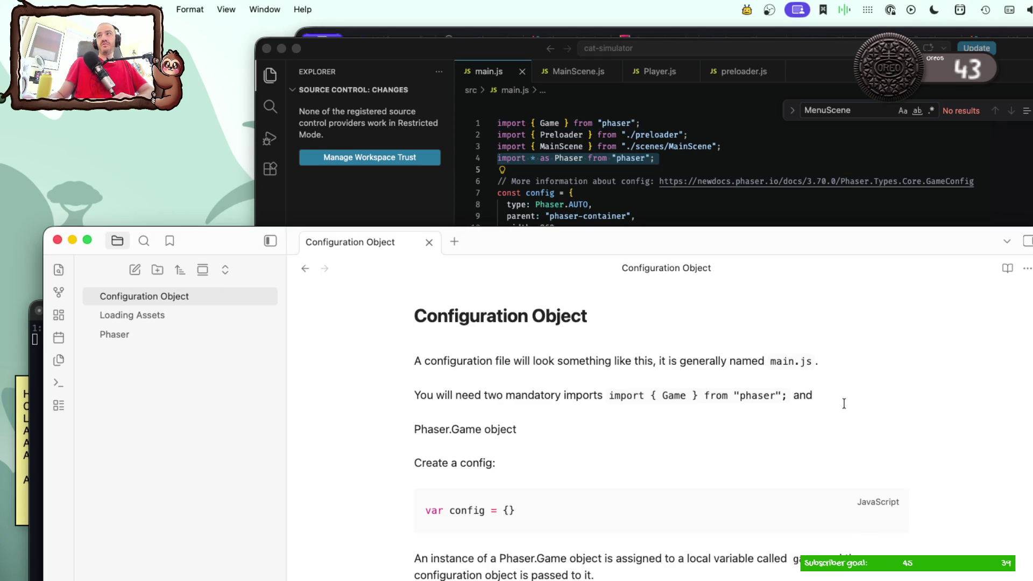
type("`")
key("super+v")
left_click(613, 415)
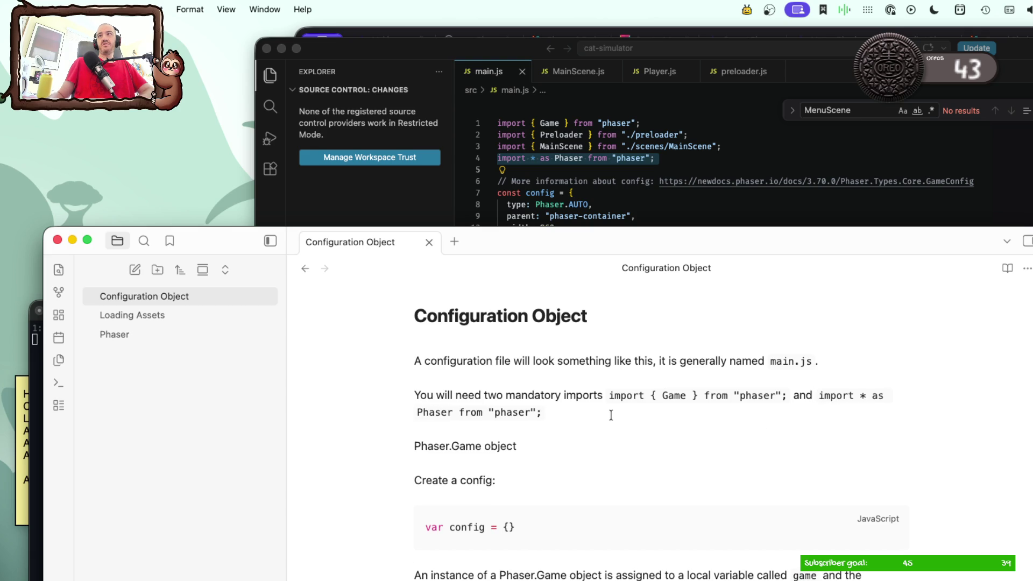
Step: Put each import on its own bulleted line, removing the stray equals sign and the word 'and'
left_click(606, 397)
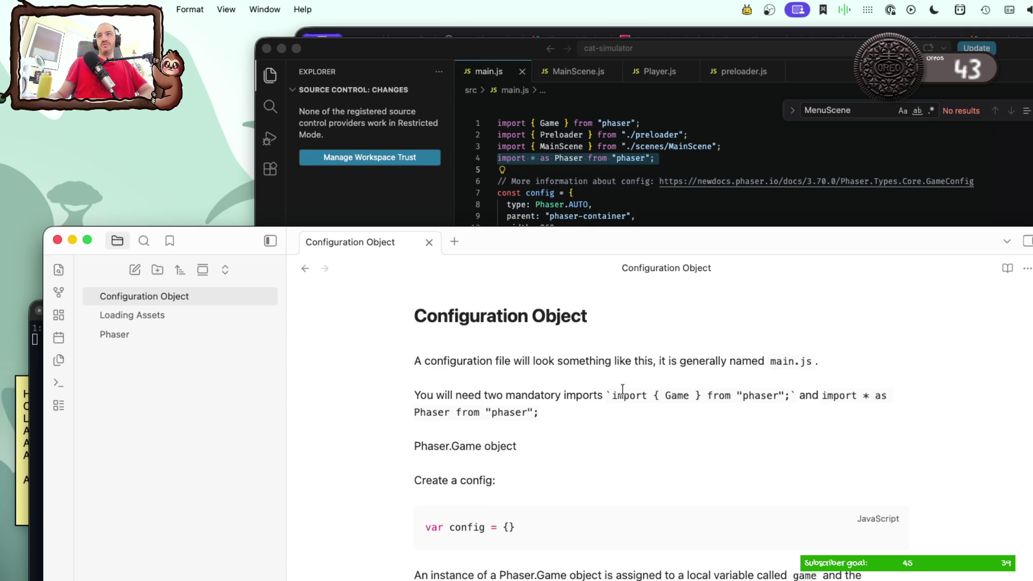
key("Return")
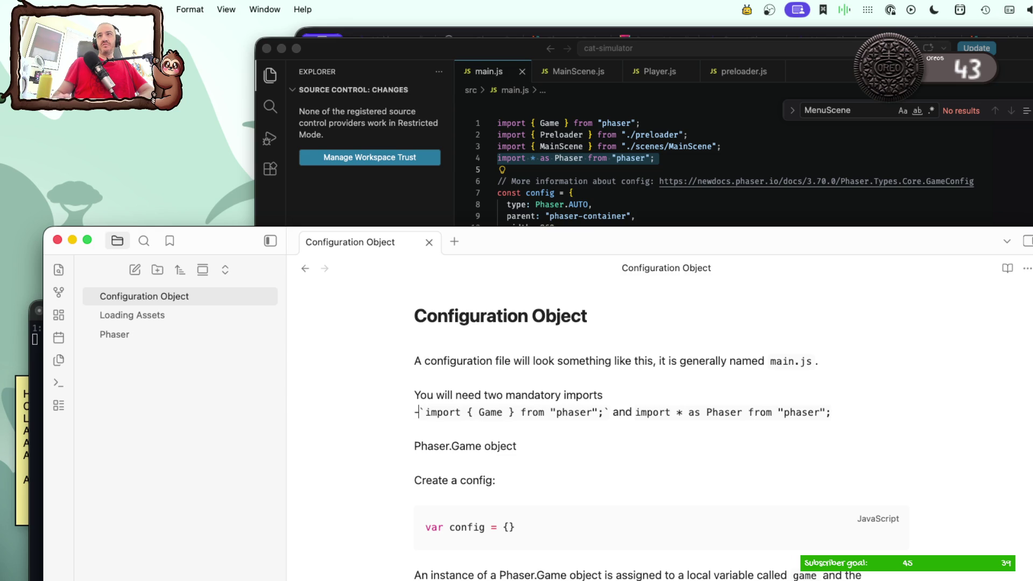
type("=")
key("BackSpace")
type("-")
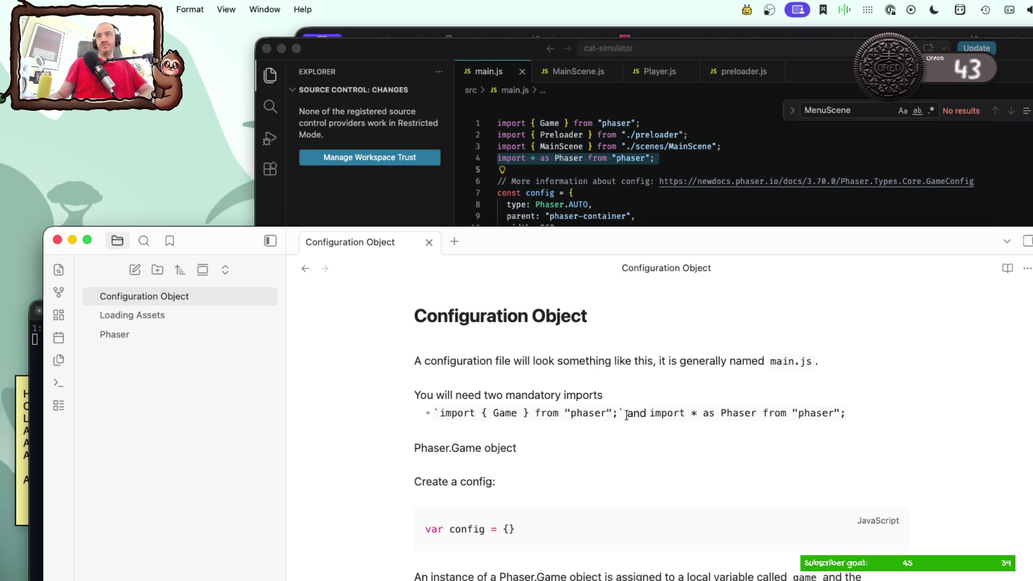
left_click(652, 414)
key("BackSpace")
key("BackSpace")
key("BackSpace")
key("BackSpace")
key("BackSpace")
key("Return")
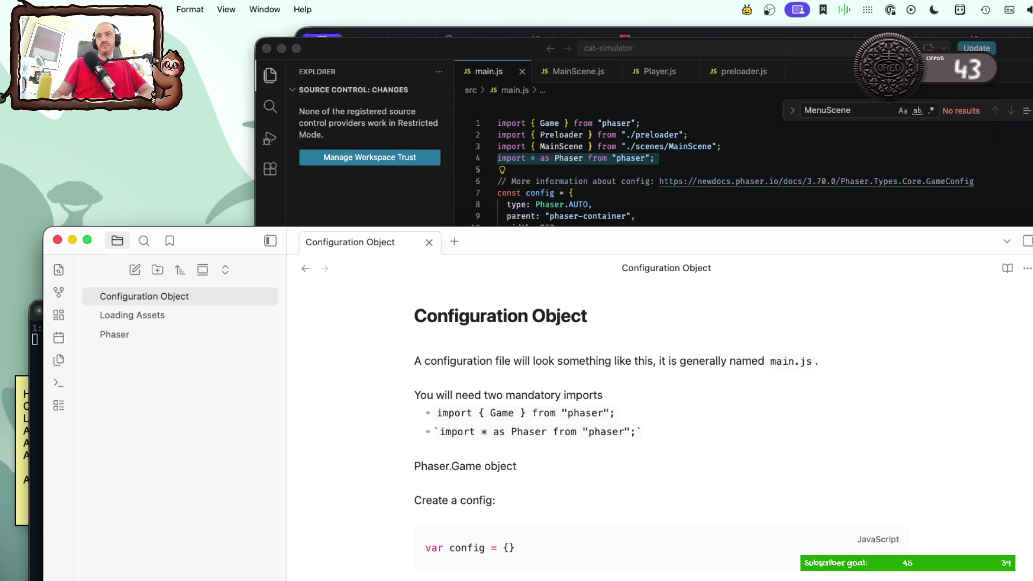
left_click(718, 468)
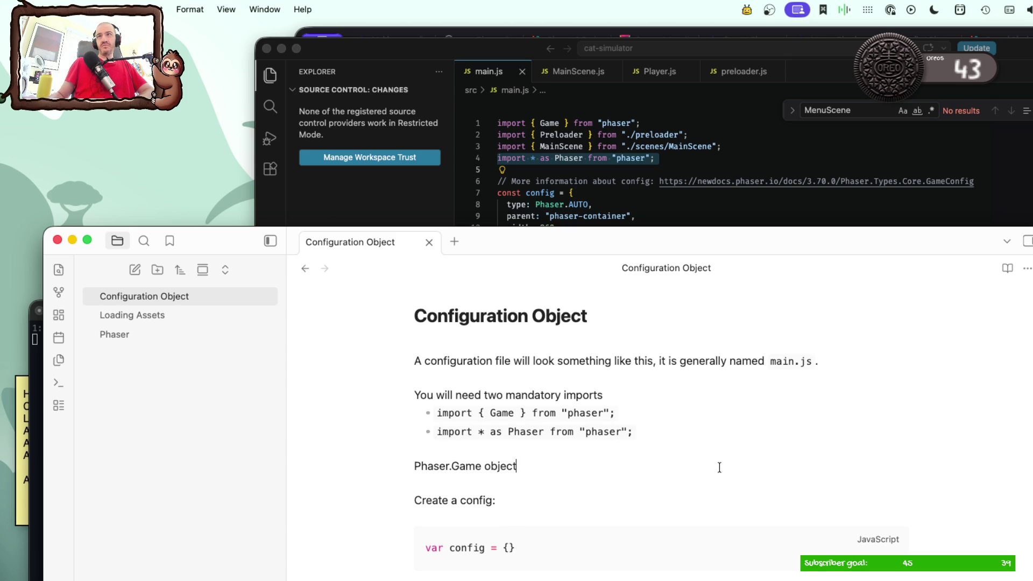
Step: Write below the imports that it consists of a config object, usually a variable like `const config = {}`
left_click(694, 162)
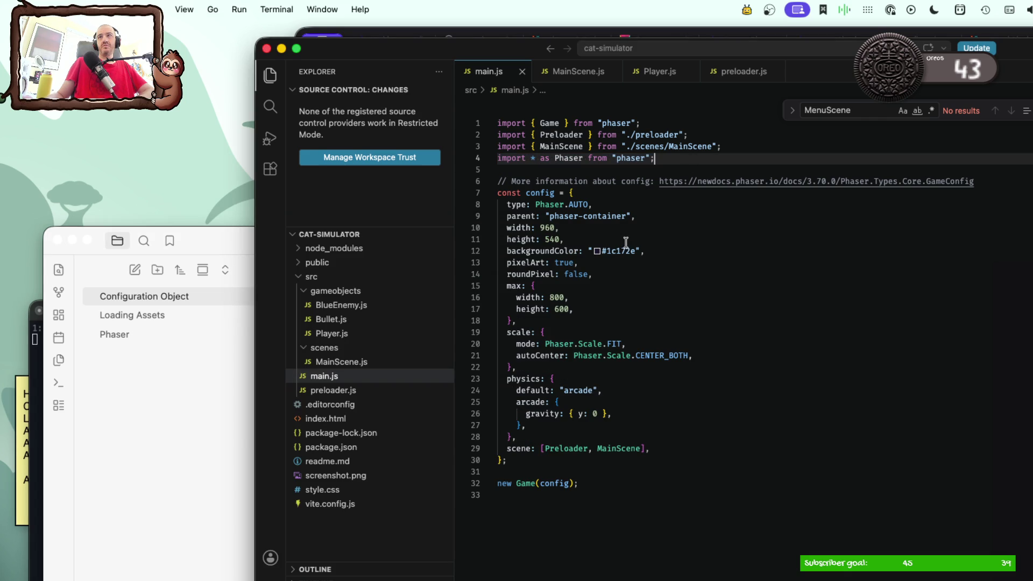
mouse_move(332, 334)
left_click(214, 417)
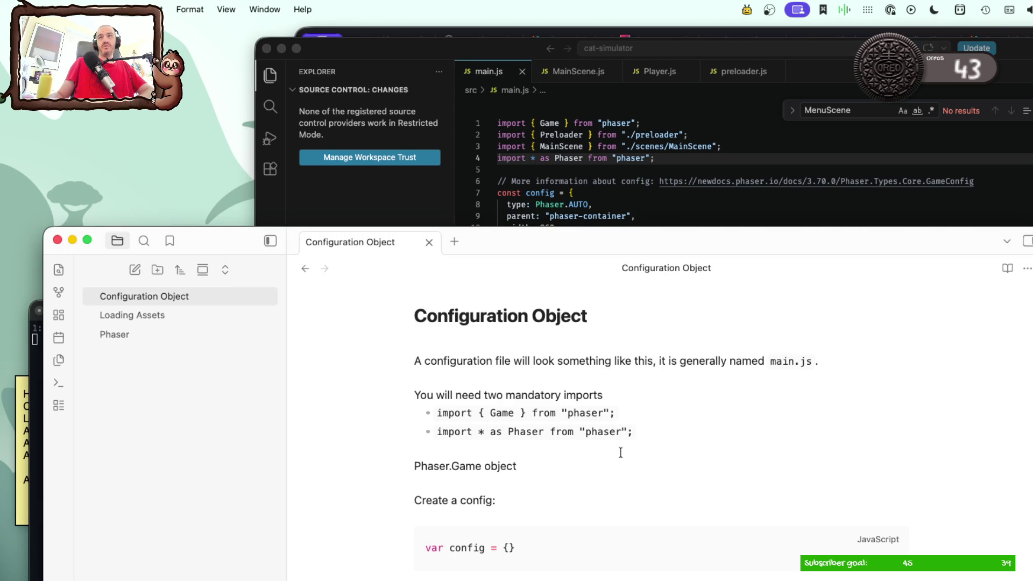
left_click(683, 431)
key("Down")
key("Return")
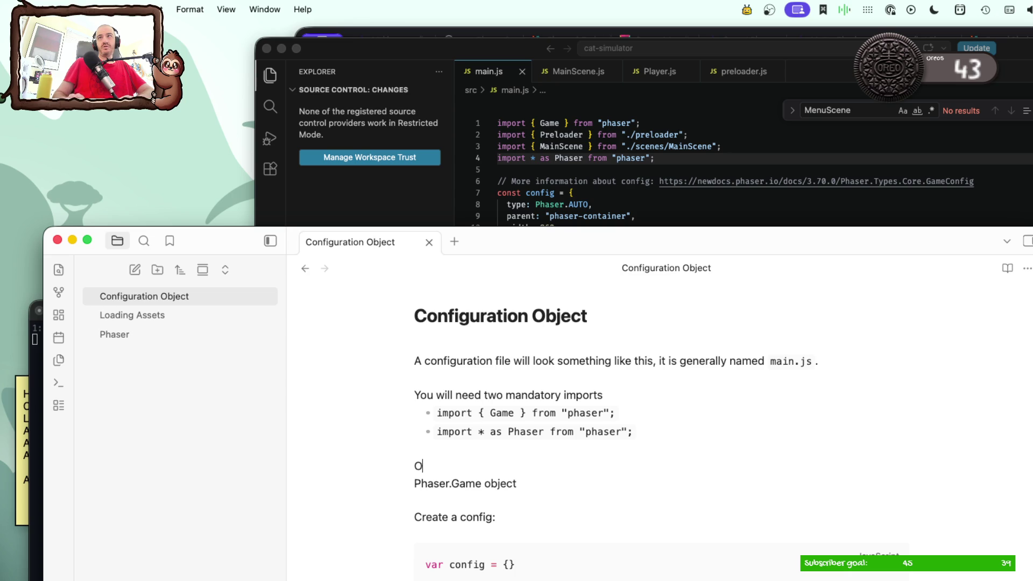
type("It conns")
key("BackSpace")
key("BackSpace")
key("BackSpace")
type("nsi")
type("sts of ")
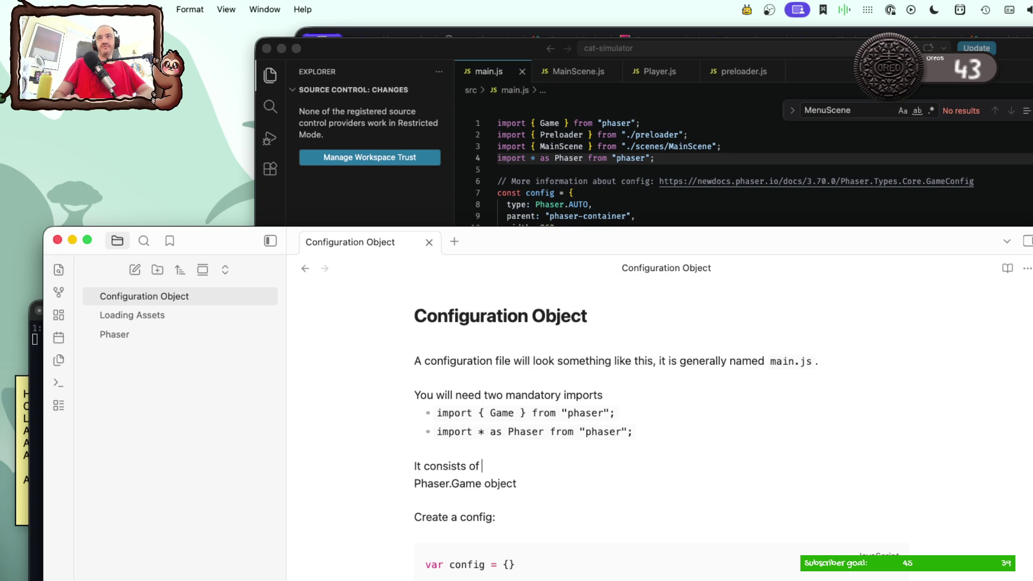
type("a con")
type("rg")
key("BackSpace")
key("BackSpace")
key("BackSpace")
type("fig")
type(" object of")
key("BackSpace")
key("BackSpace")
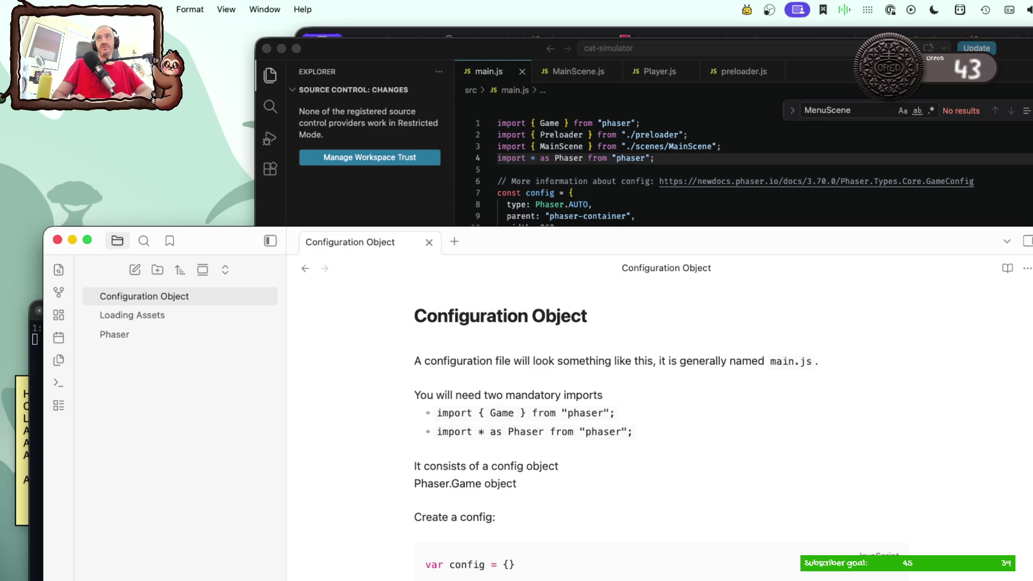
type("usually ")
type("named cons")
key("BackSpace")
key("BackSpace")
key("BackSpace")
key("BackSpace")
key("BackSpace")
key("BackSpace")
key("BackSpace")
type("as a ba")
key("BackSpace")
key("BackSpace")
type("variable ")
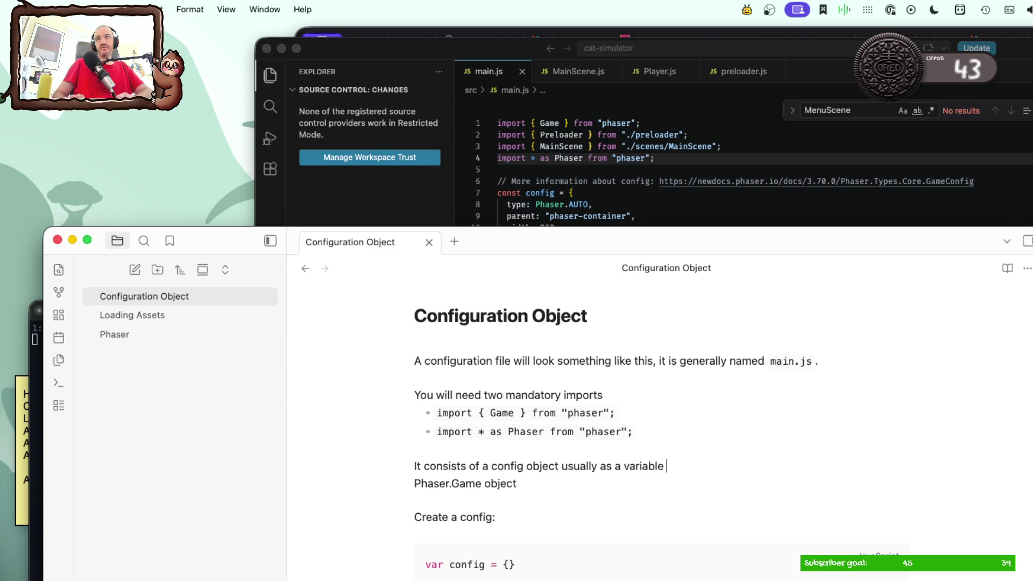
type("such as ")
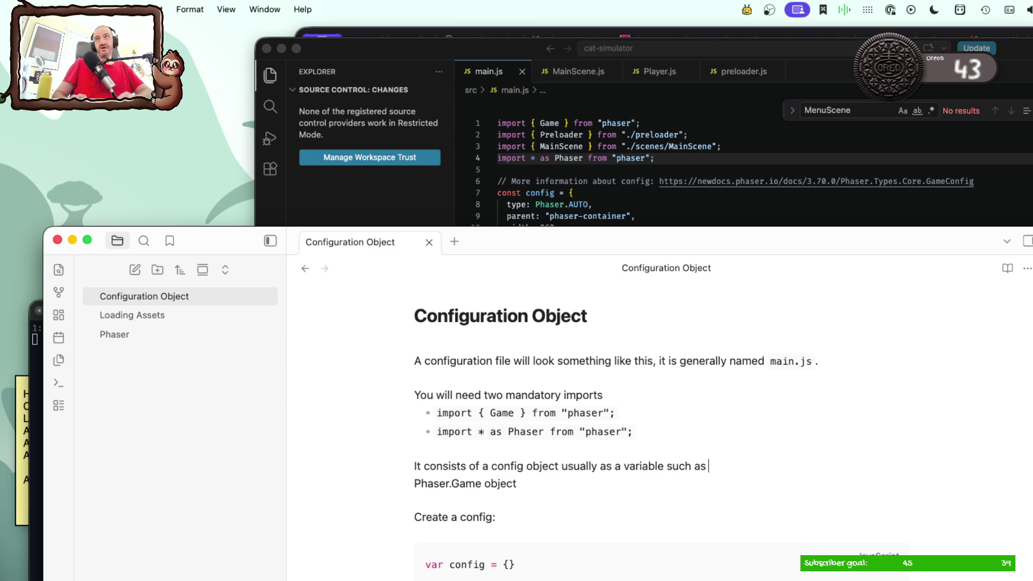
type("`const config = {}")
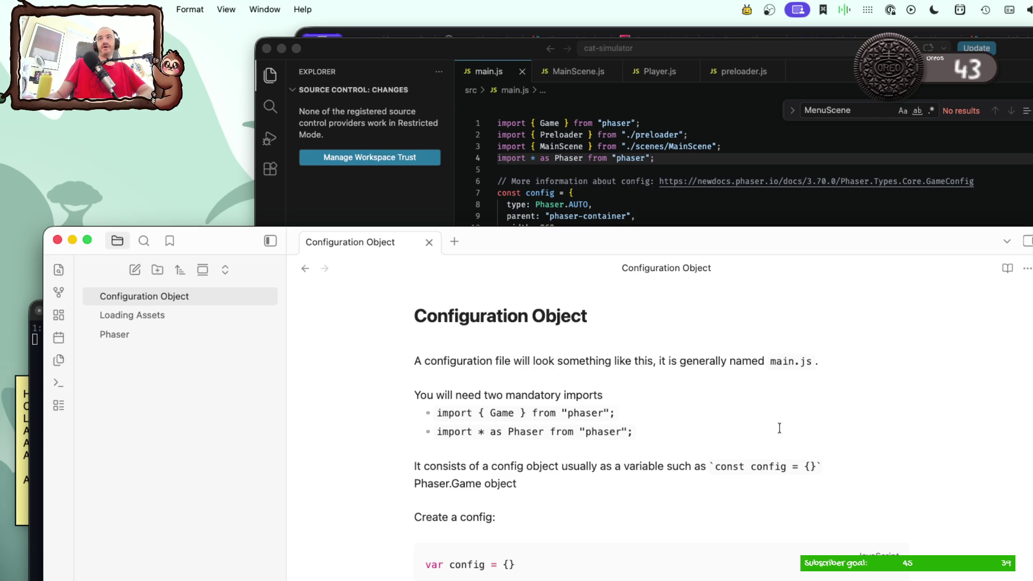
left_click(866, 477)
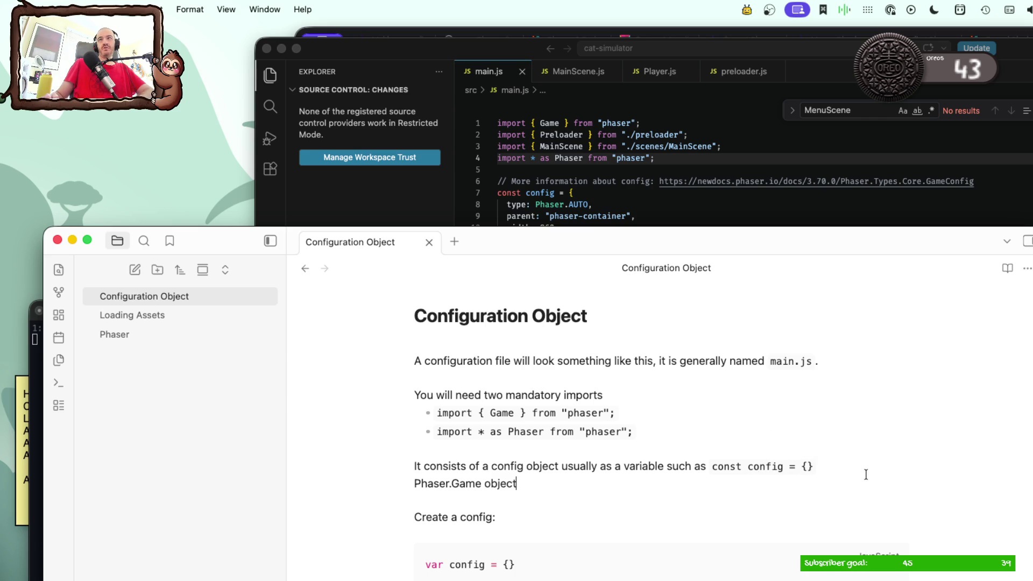
scroll(866, 475, "down", 10)
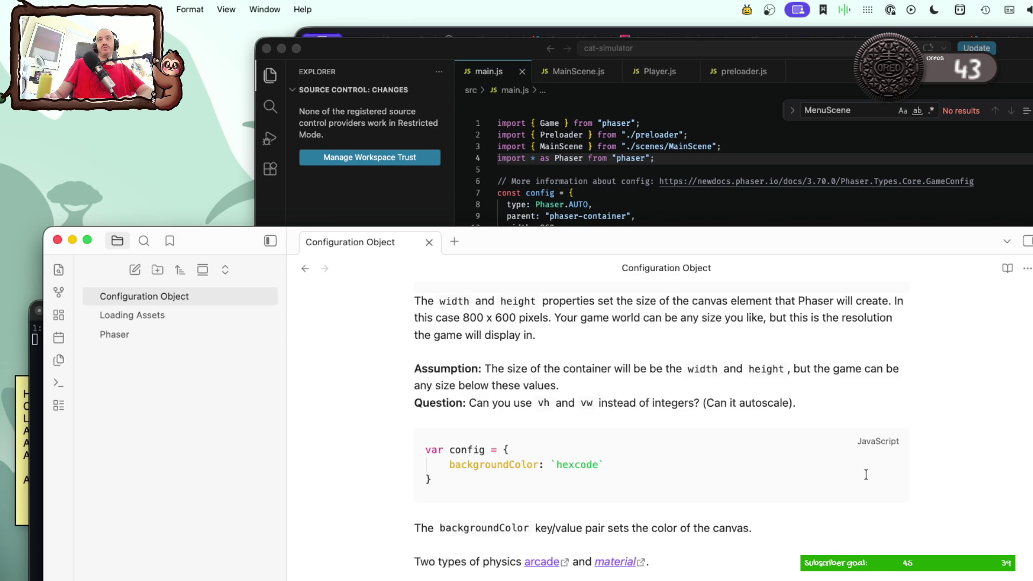
scroll(867, 475, "up", 10)
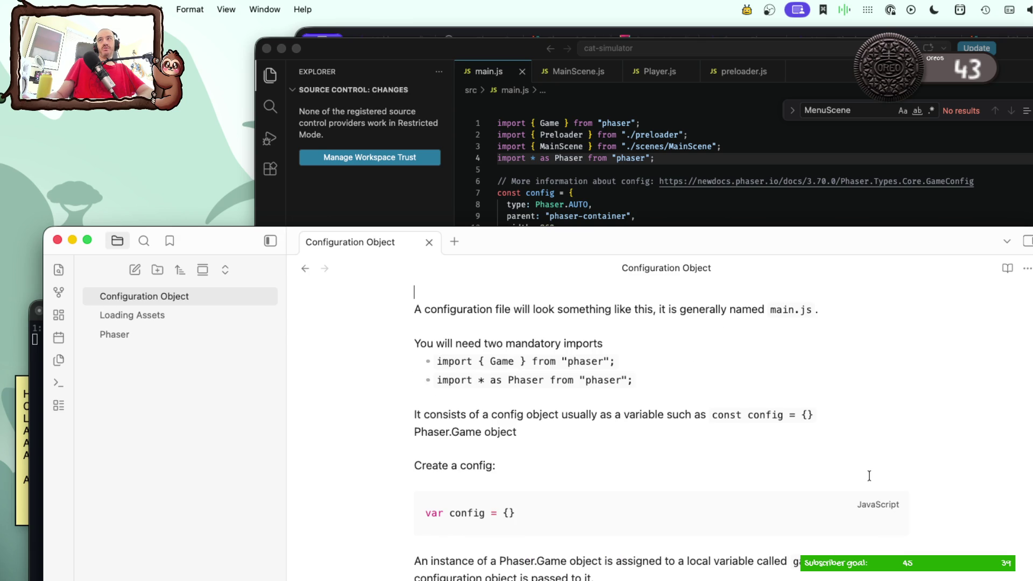
scroll(782, 488, "up", 2)
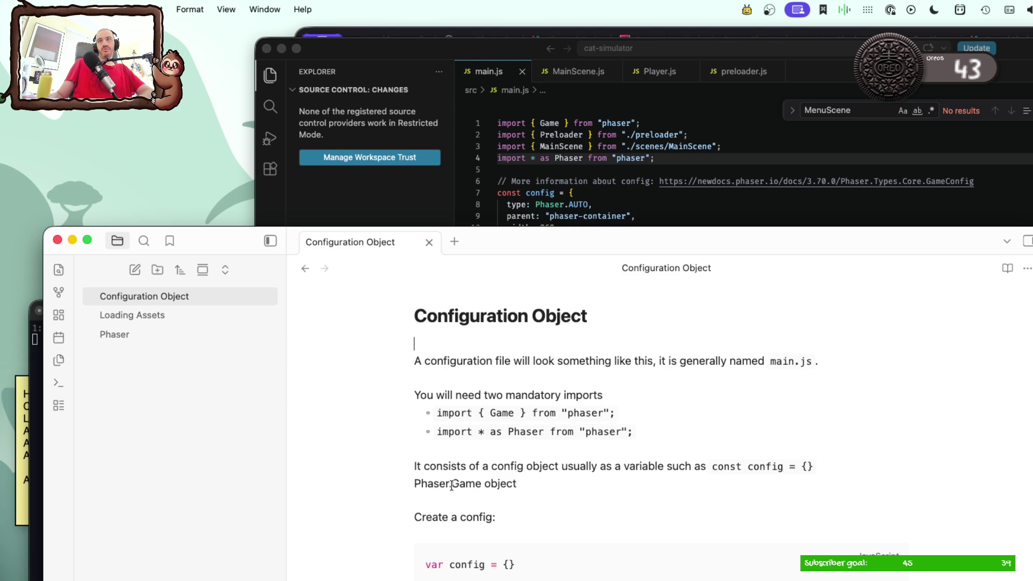
Step: Push the Phaser.Game object line down with blank lines and select 'Object' in the title
left_click(414, 483)
key("Return")
key("Return")
key("Return")
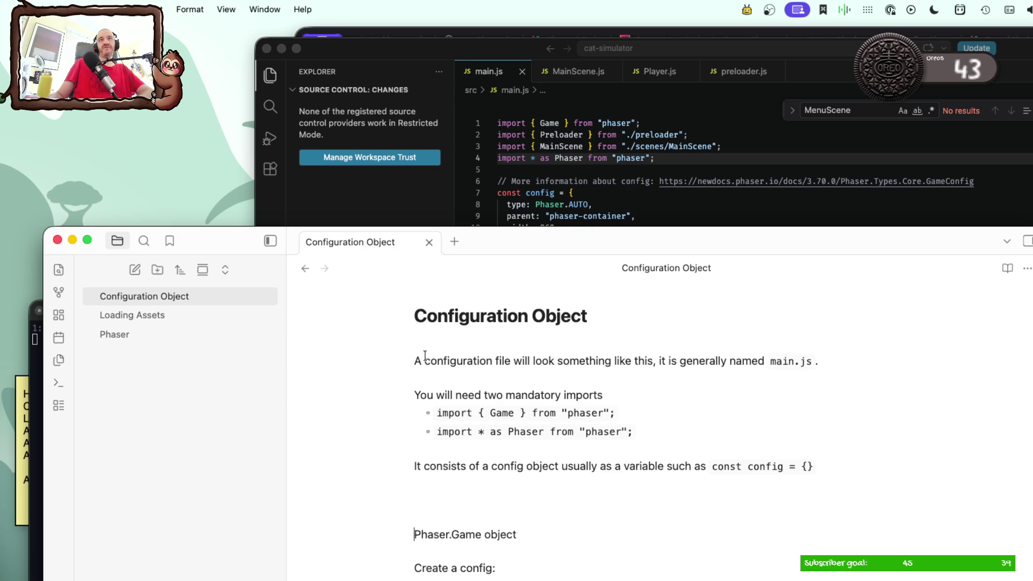
double_click(539, 315)
Step: Retitle the note 'Configuration' and start a line 'More about the configuration object' below the config sentence
key("BackSpace")
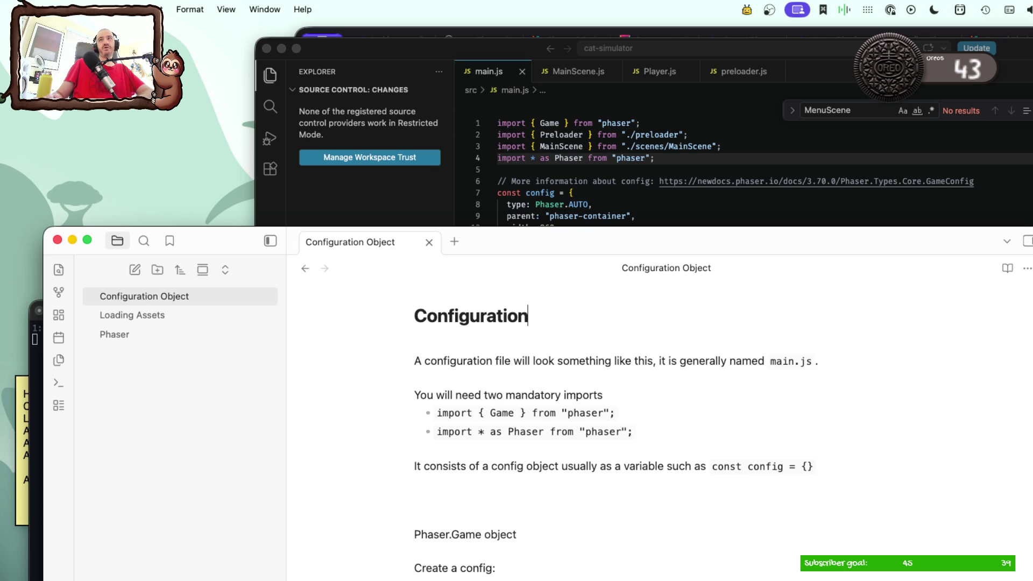
left_click(654, 509)
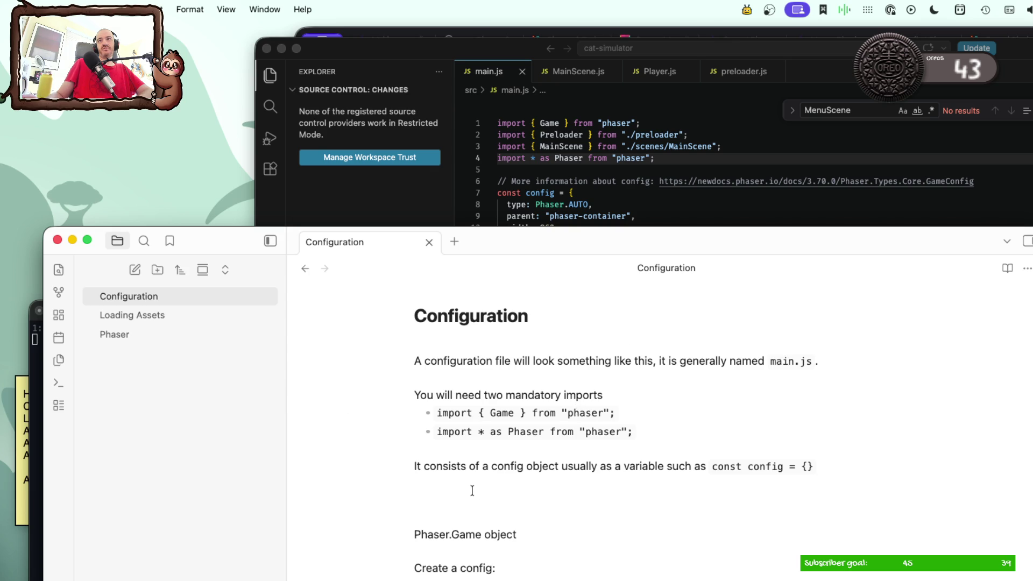
key("Return")
type("<pr")
key("BackSpace")
key("BackSpace")
key("BackSpace")
type("More about the configh")
key("BackSpace")
type("uration obje")
key("BackSpace")
type("ect ")
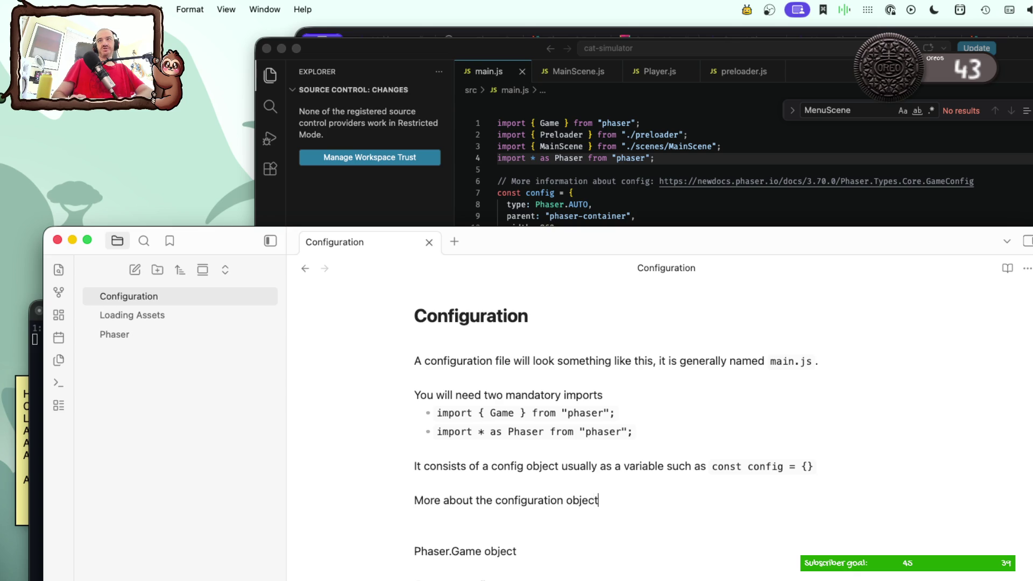
type("can be found in the Configuration Object page.")
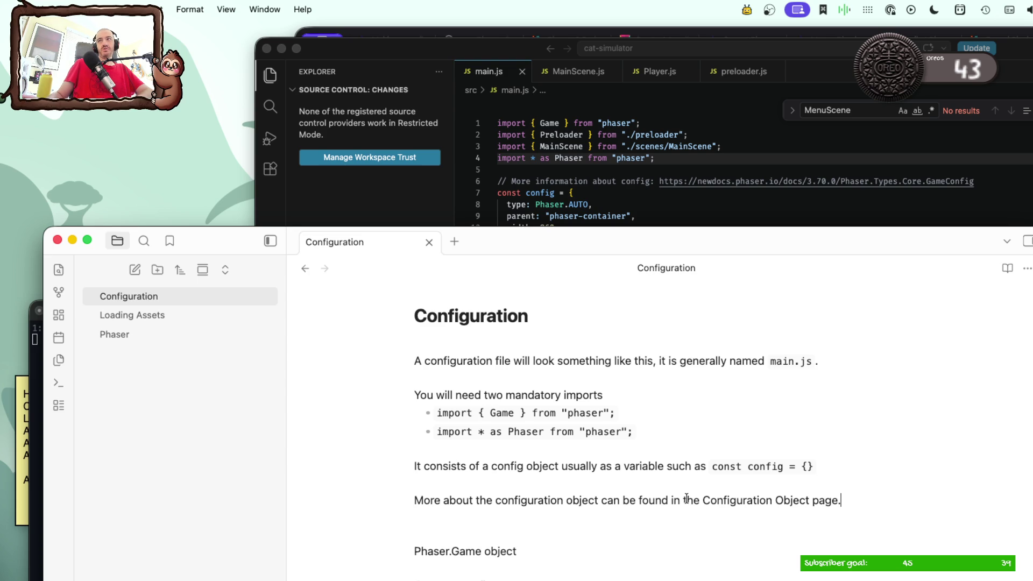
right_click(159, 394)
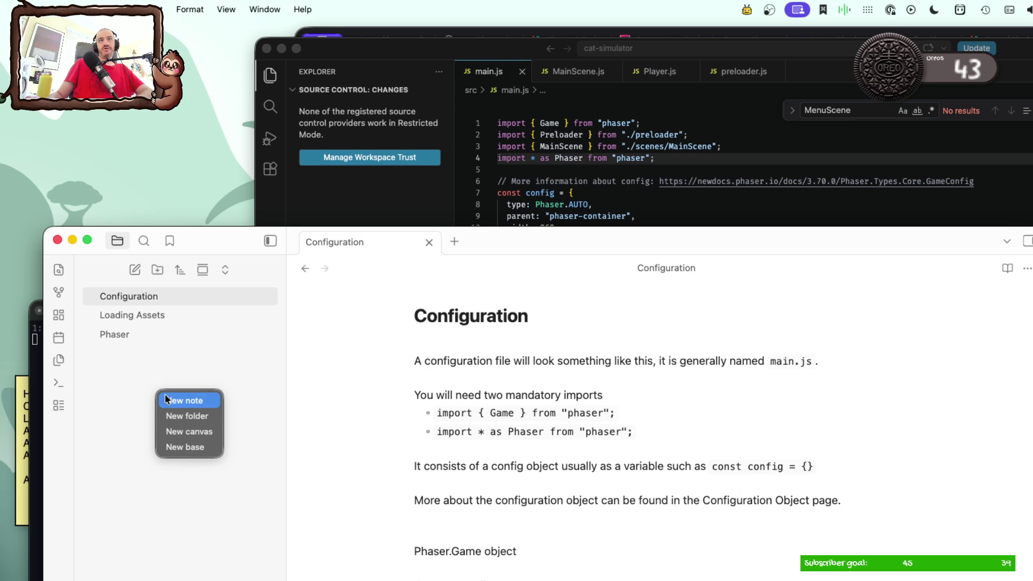
left_click(184, 401)
type("Configuration Object")
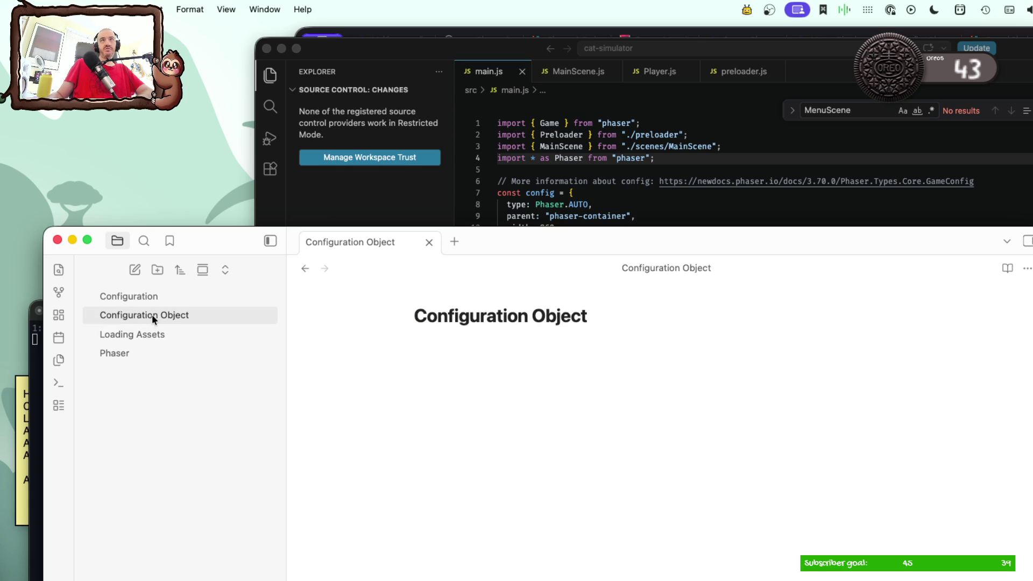
left_click(146, 297)
scroll(507, 570, "down", 3)
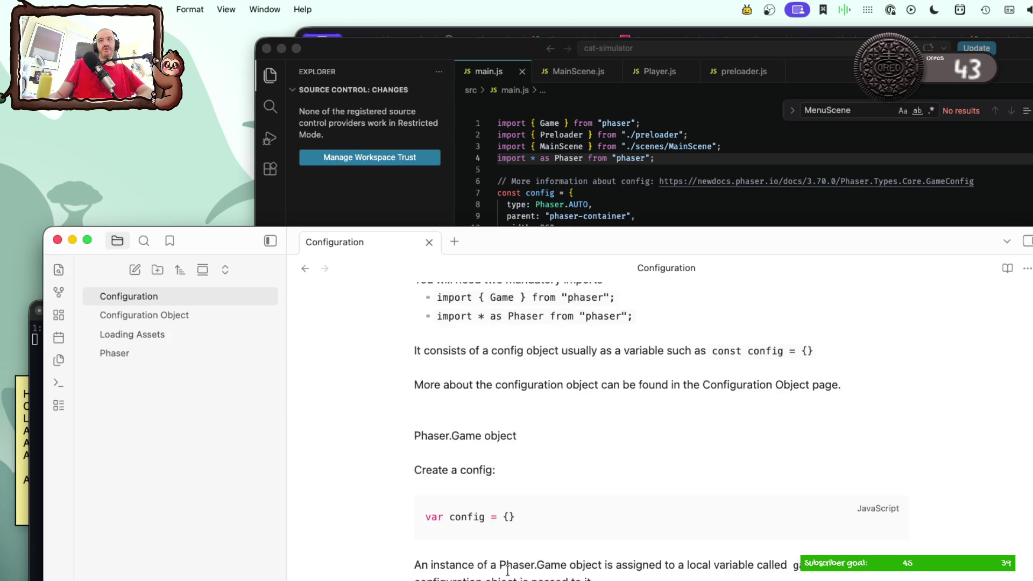
scroll(506, 571, "down", 2)
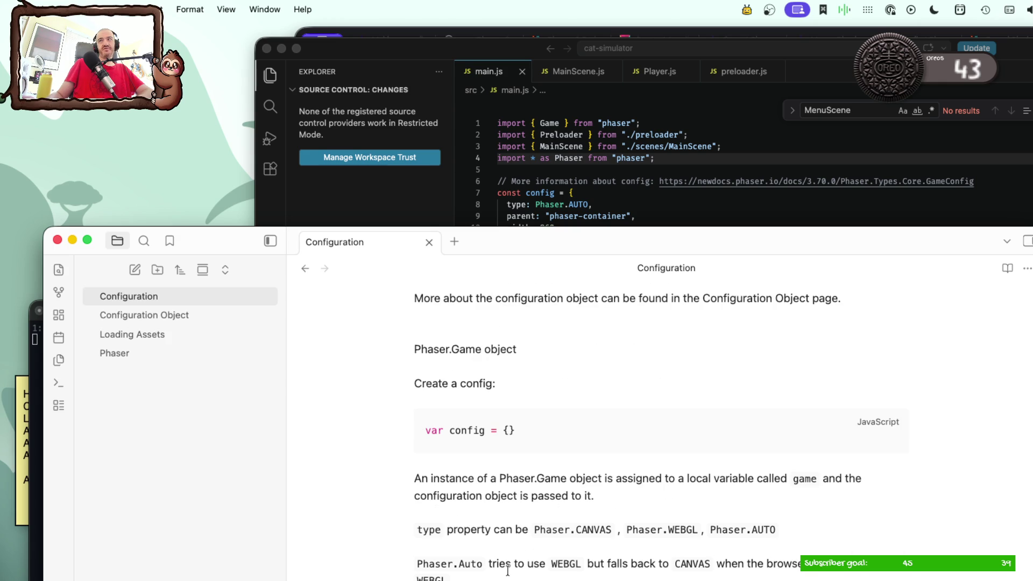
scroll(507, 570, "down", 1)
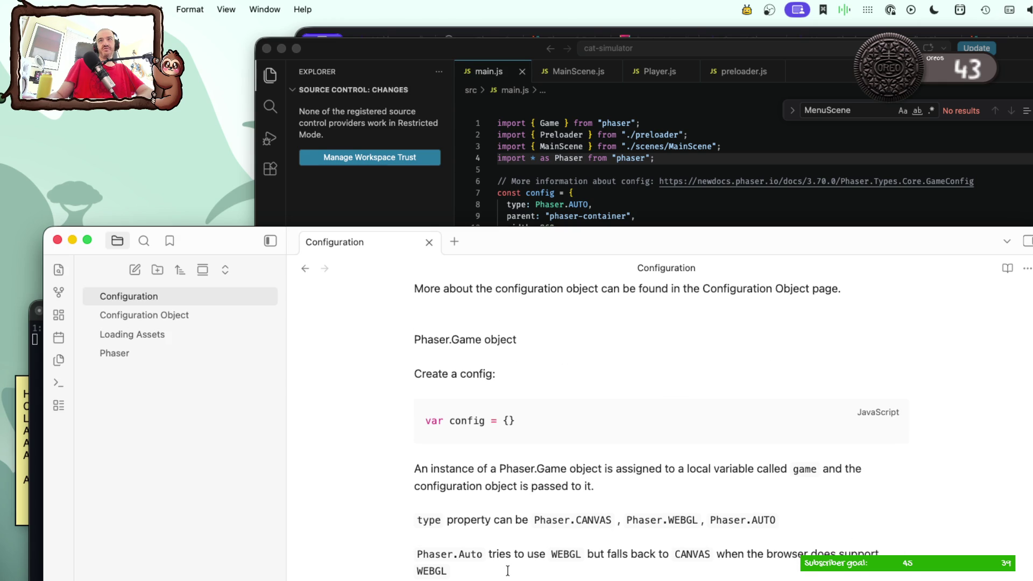
scroll(507, 570, "down", 1)
scroll(507, 570, "down", 2)
scroll(507, 570, "down", 1)
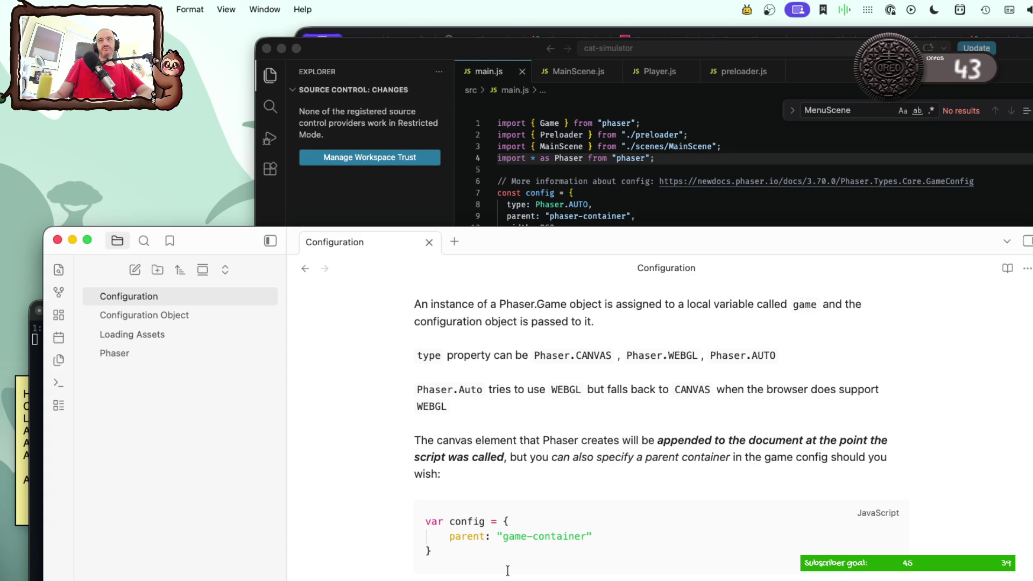
scroll(507, 570, "up", 1)
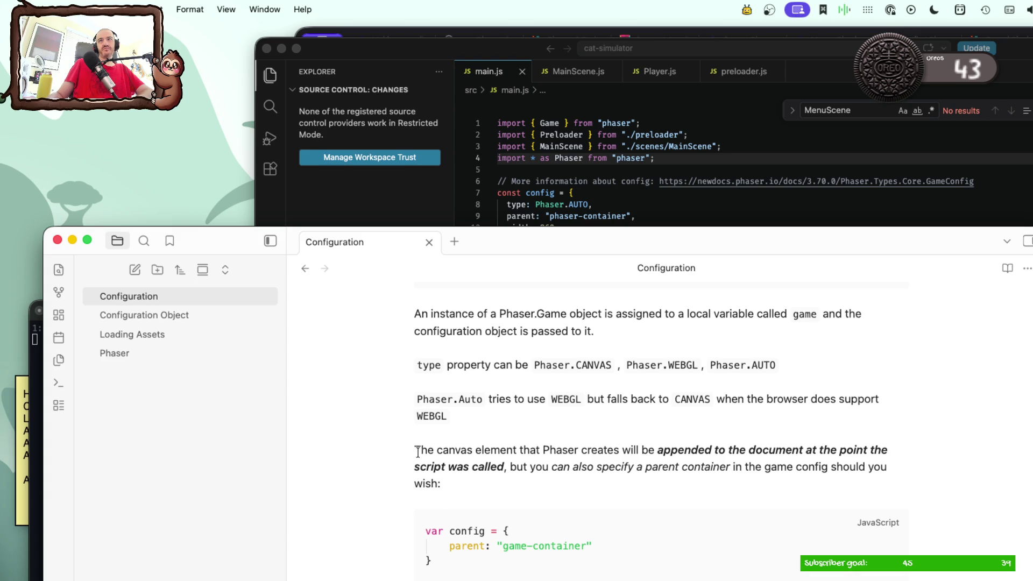
scroll(414, 448, "up", 1)
scroll(414, 452, "up", 4)
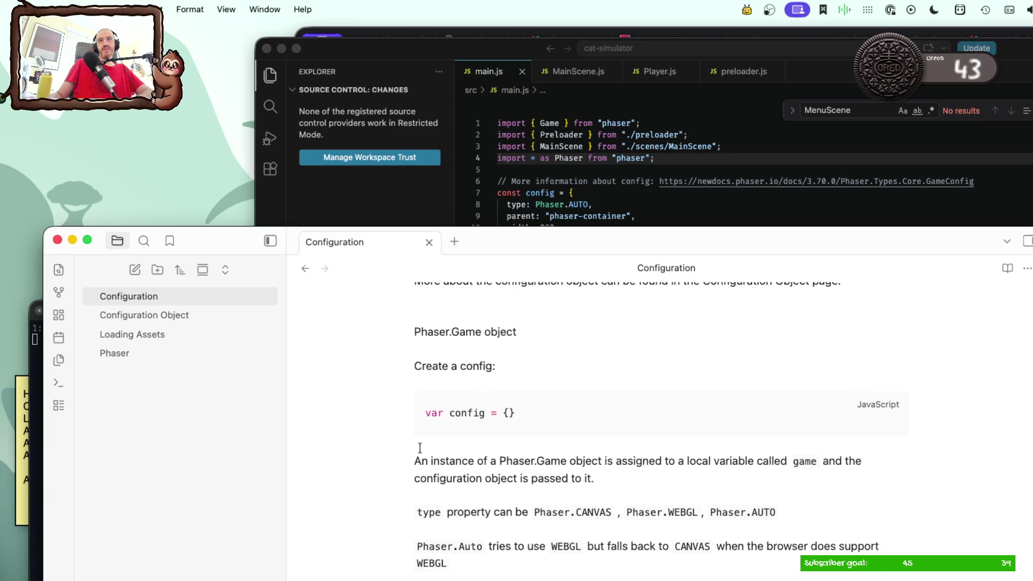
scroll(418, 444, "up", 1)
left_click_drag(415, 369, 513, 563)
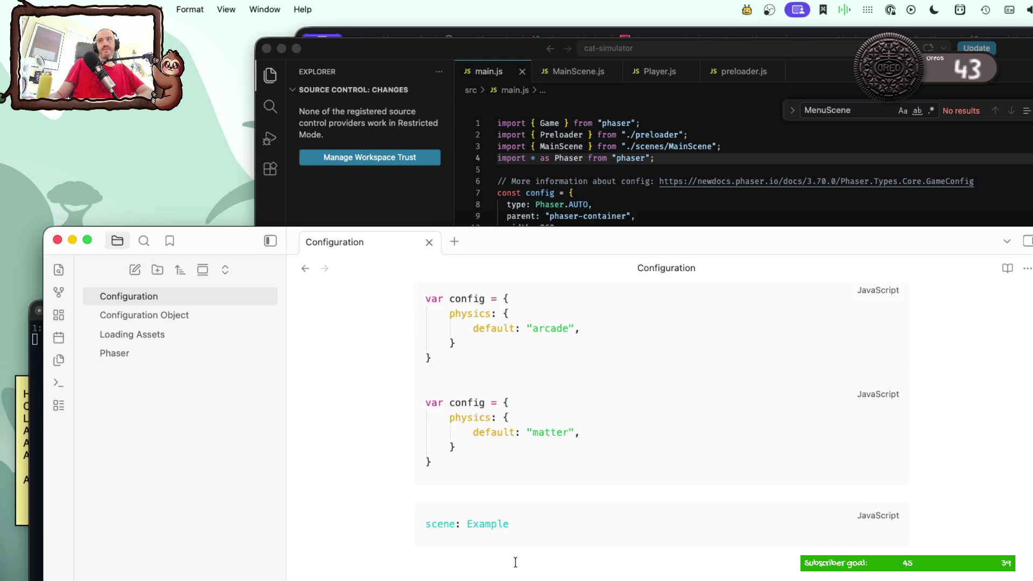
scroll(795, 489, "up", 3)
scroll(796, 488, "up", 3)
scroll(796, 488, "down", 5)
scroll(797, 489, "down", 1)
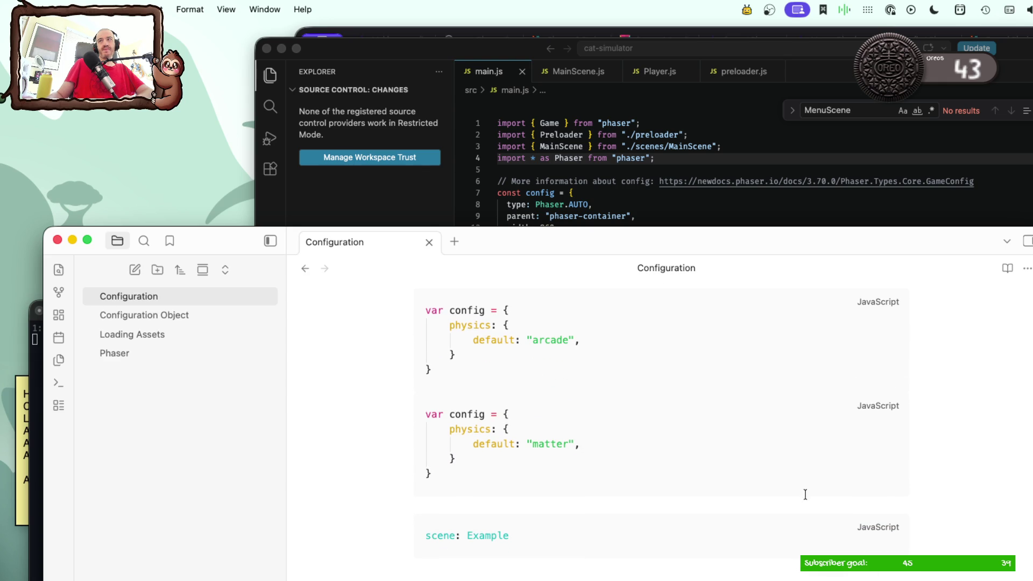
left_click(910, 510, "shift")
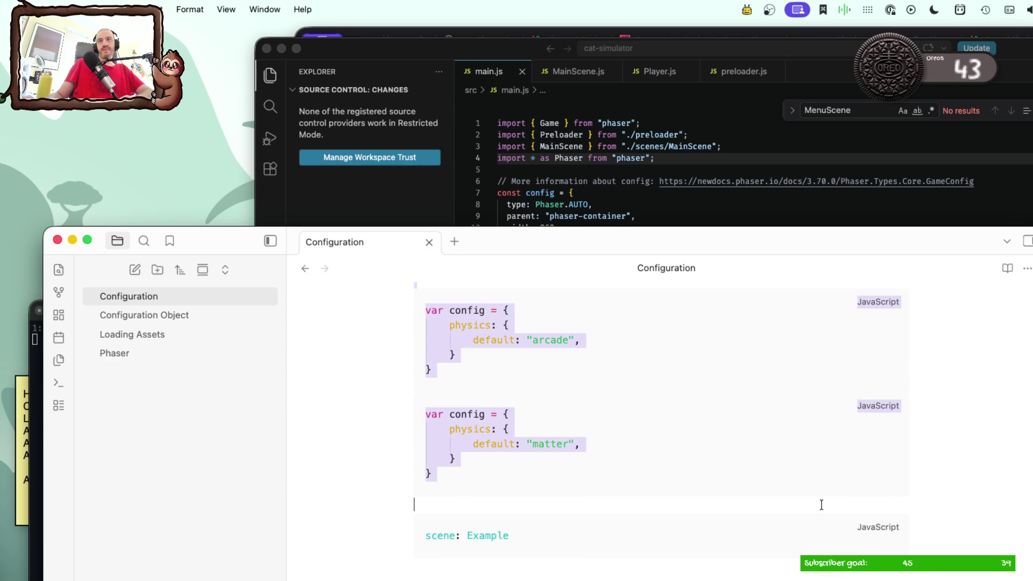
key("shift+Down")
key("shift+Down")
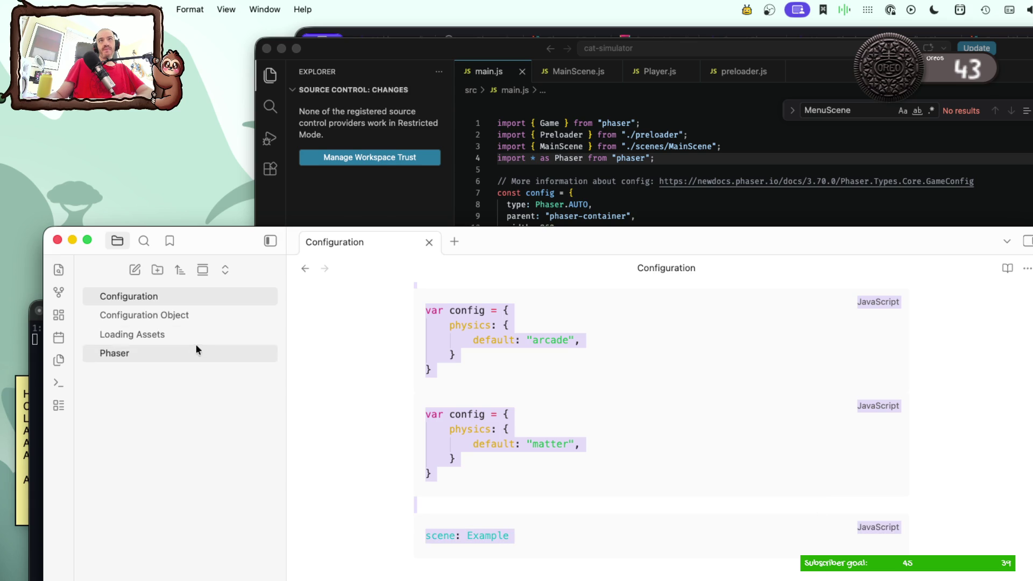
left_click(178, 323)
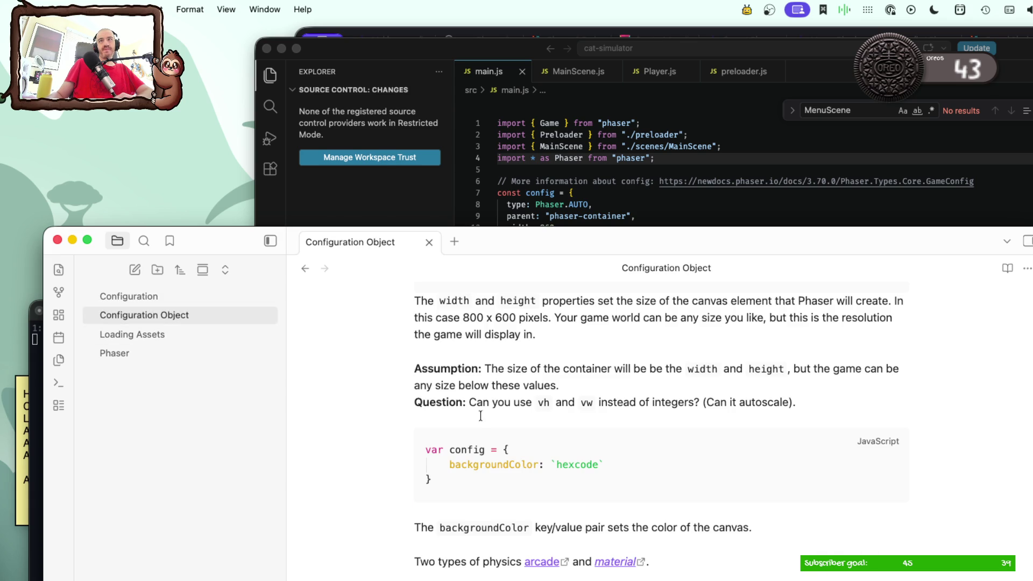
scroll(485, 437, "up", 3)
scroll(485, 437, "up", 5)
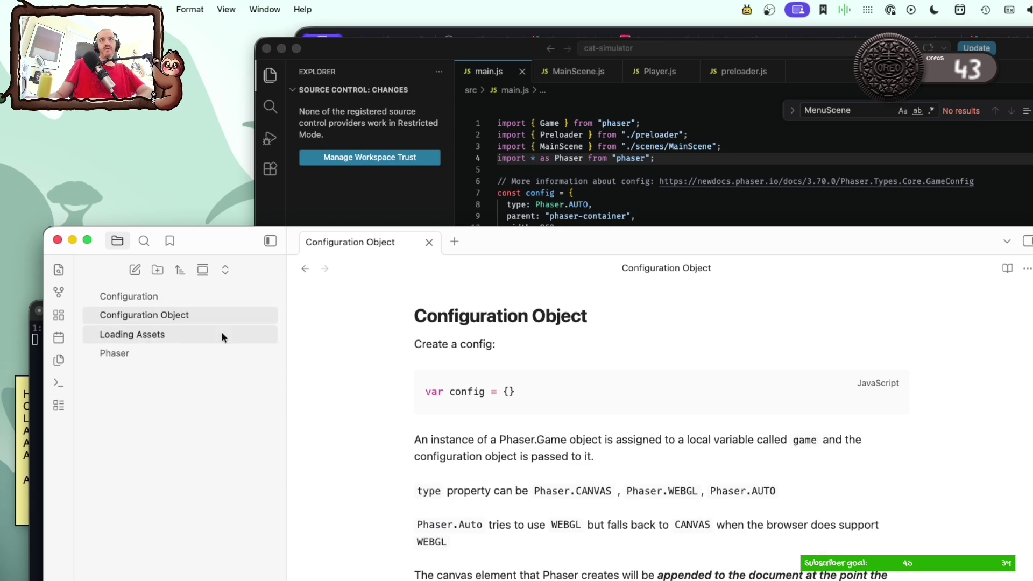
left_click(158, 297)
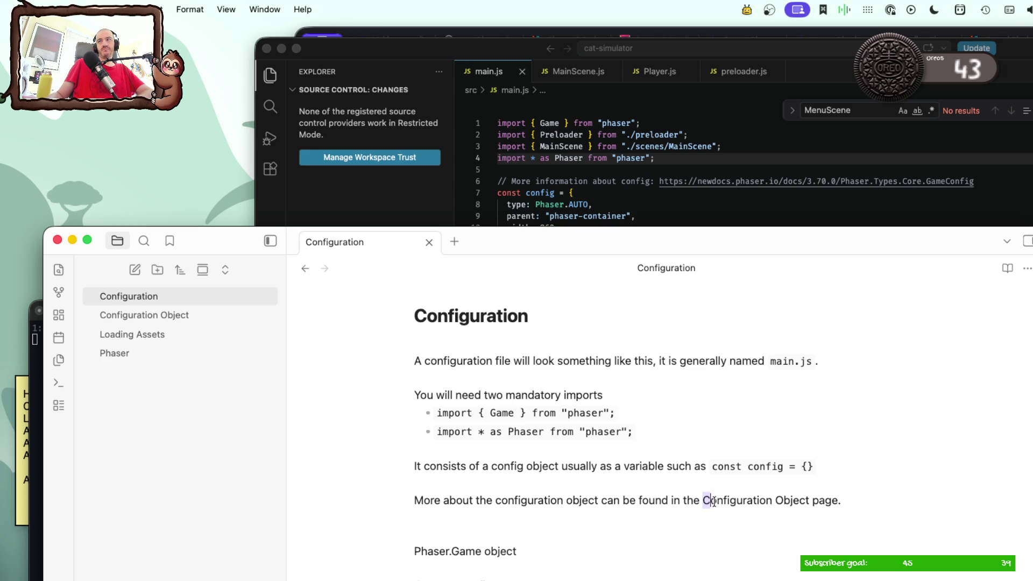
left_click_drag(703, 501, 835, 502)
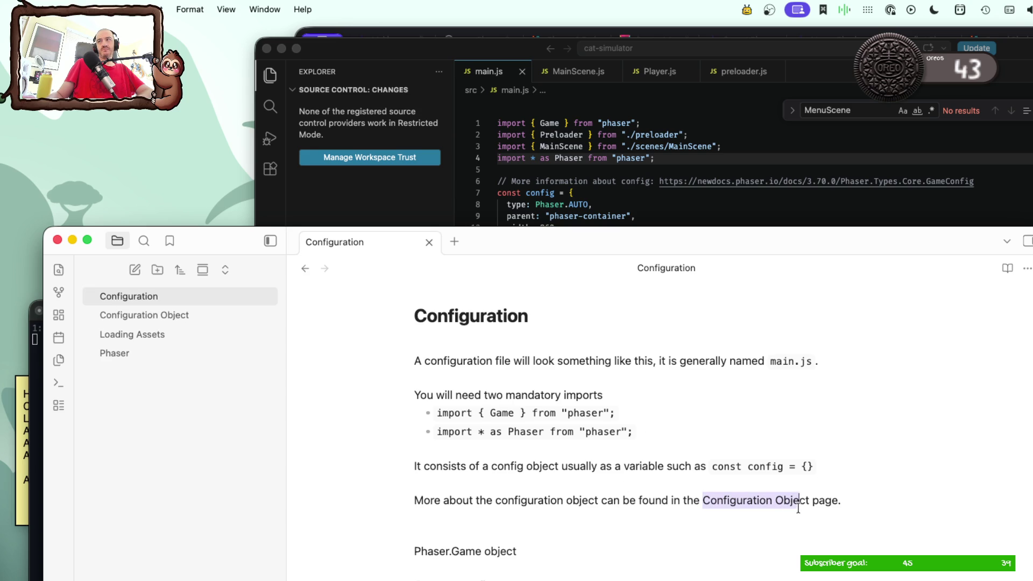
Step: Make 'Configuration Object page' an internal link, removing the stray trailing letter
right_click(833, 503)
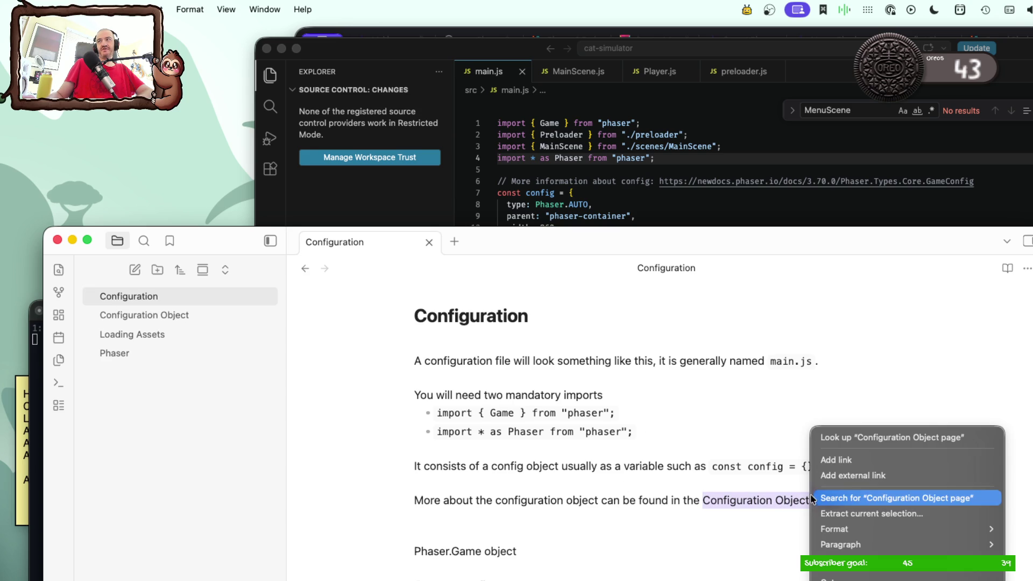
left_click(822, 462)
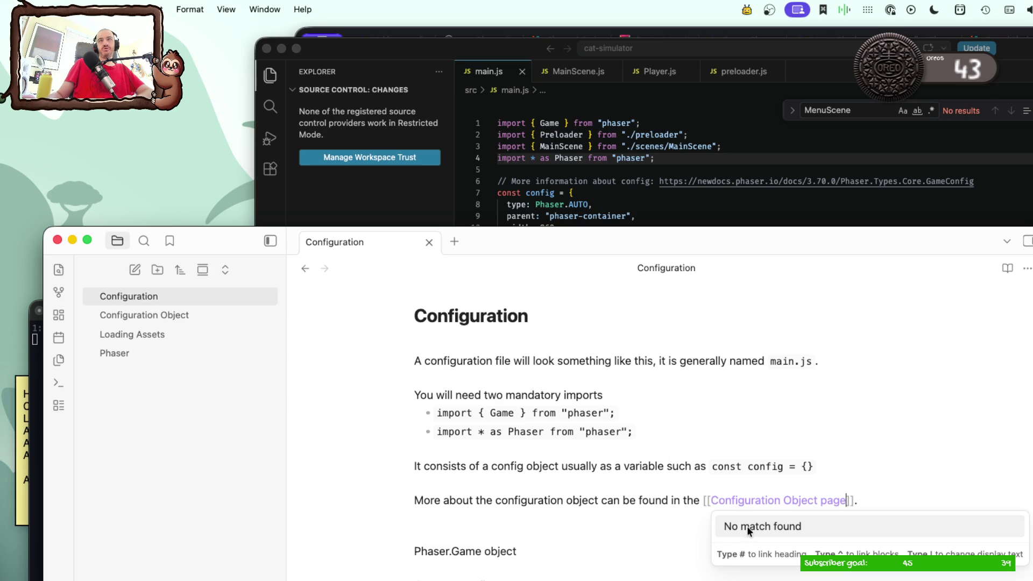
type("C")
key("alt+BackSpace")
key("alt+BackSpace")
key("alt+BackSpace")
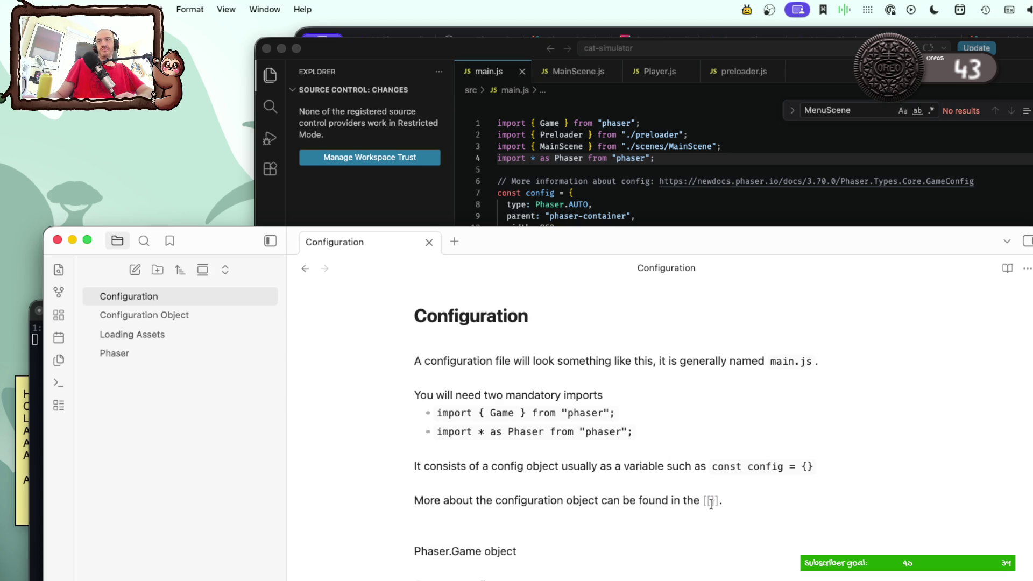
key("super+z")
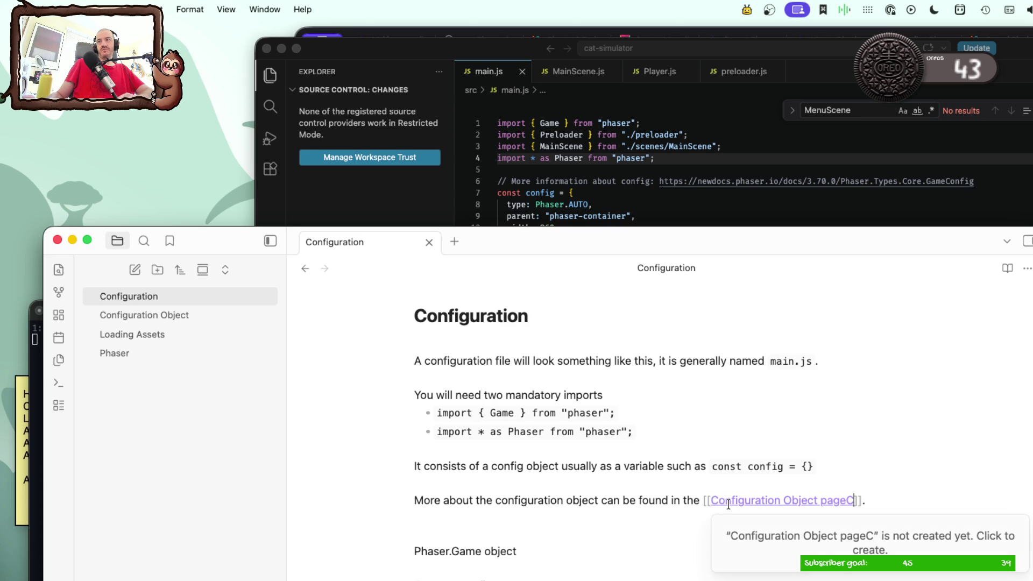
key("BackSpace")
left_click(695, 535)
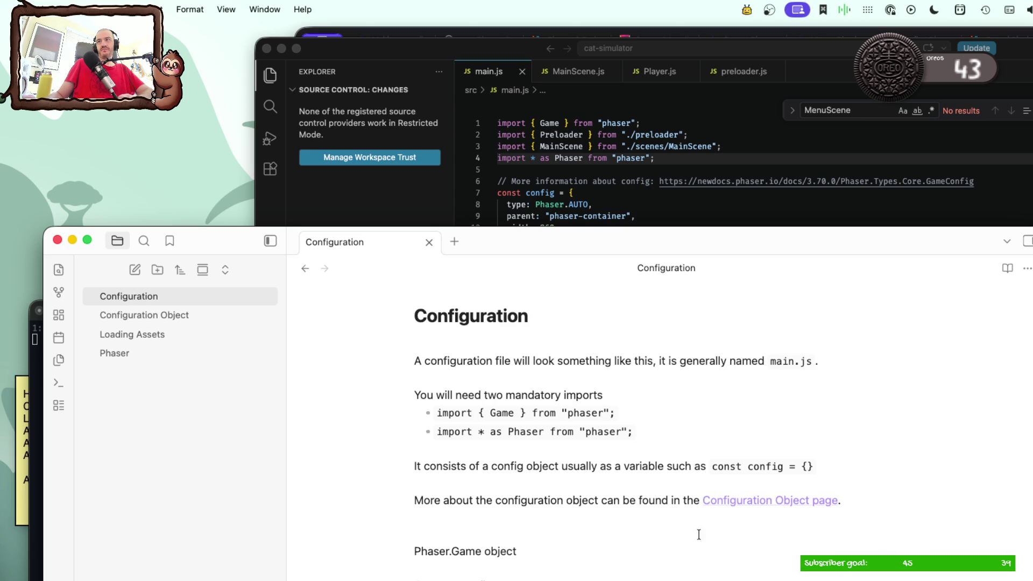
Step: Follow the link to create its empty note, then switch to the Configuration Object note
left_click(729, 500)
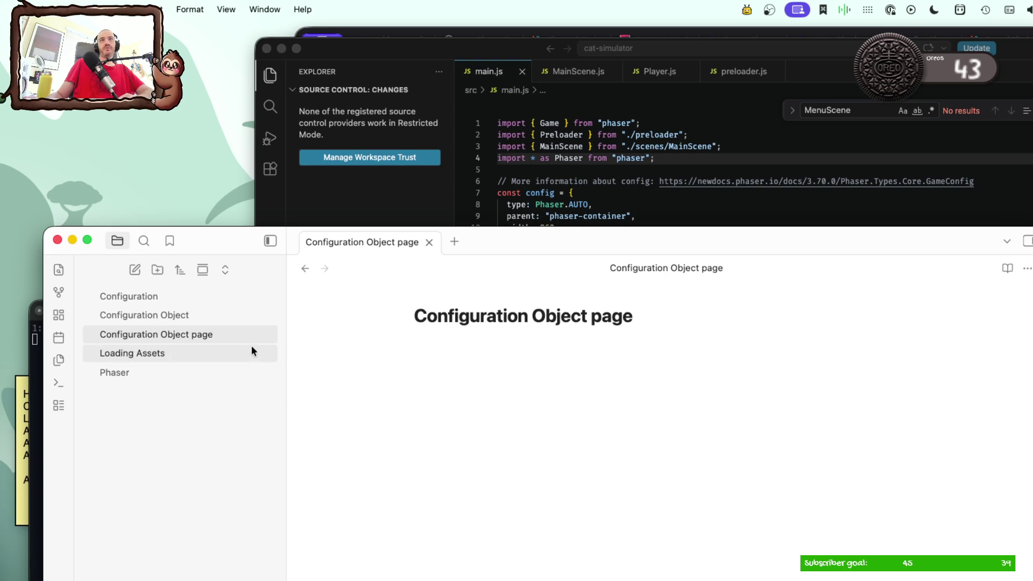
left_click(207, 328)
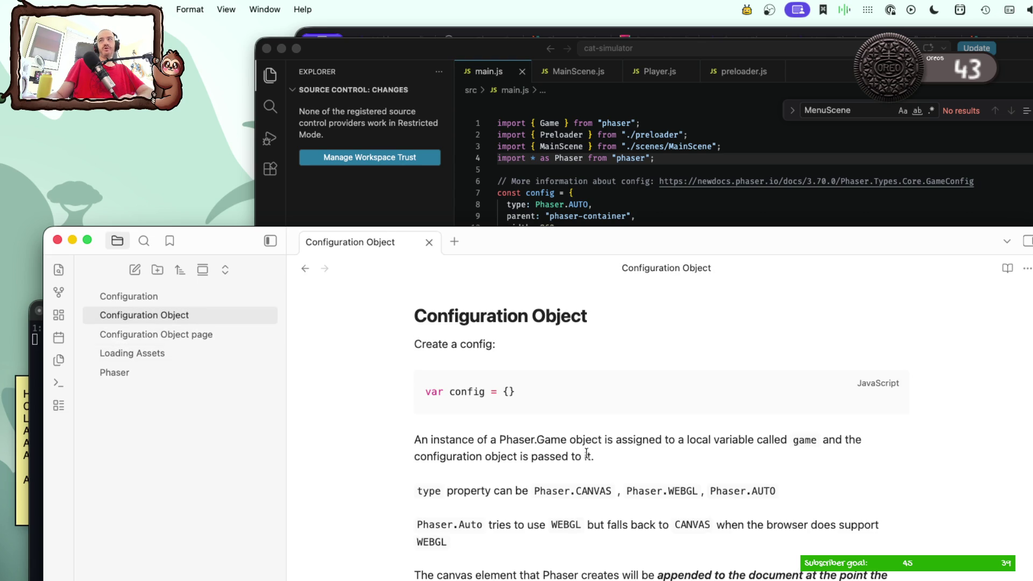
scroll(651, 525, "down", 2)
scroll(652, 525, "down", 1)
scroll(651, 525, "down", 1)
scroll(652, 525, "down", 1)
scroll(652, 526, "up", 5)
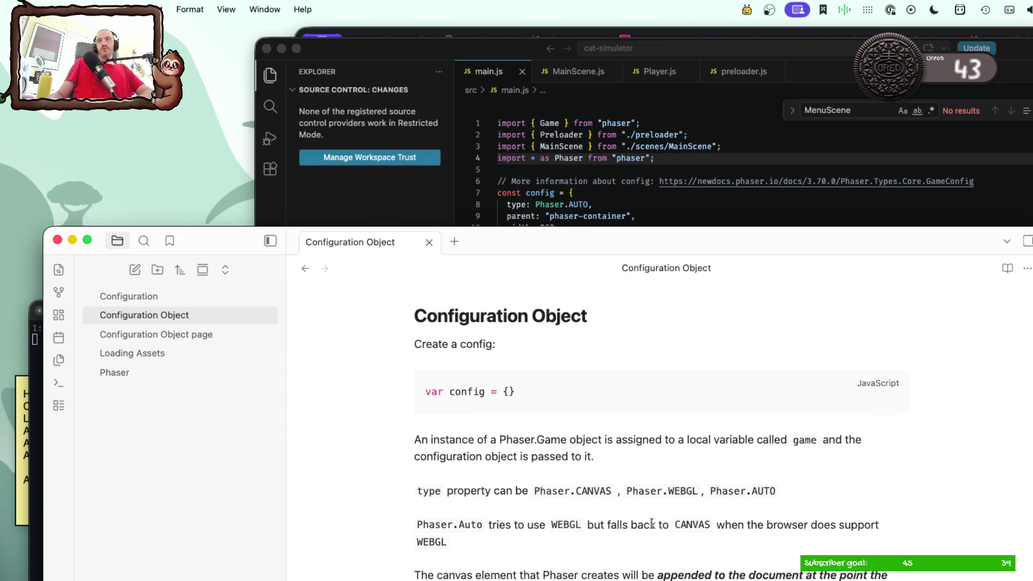
scroll(651, 525, "down", 1)
scroll(651, 524, "down", 1)
scroll(651, 525, "down", 3)
scroll(651, 524, "down", 1)
scroll(651, 524, "down", 1)
scroll(651, 524, "down", 3)
scroll(651, 525, "up", 7)
Step: Return to the Configuration note from the sidebar
left_click(179, 299)
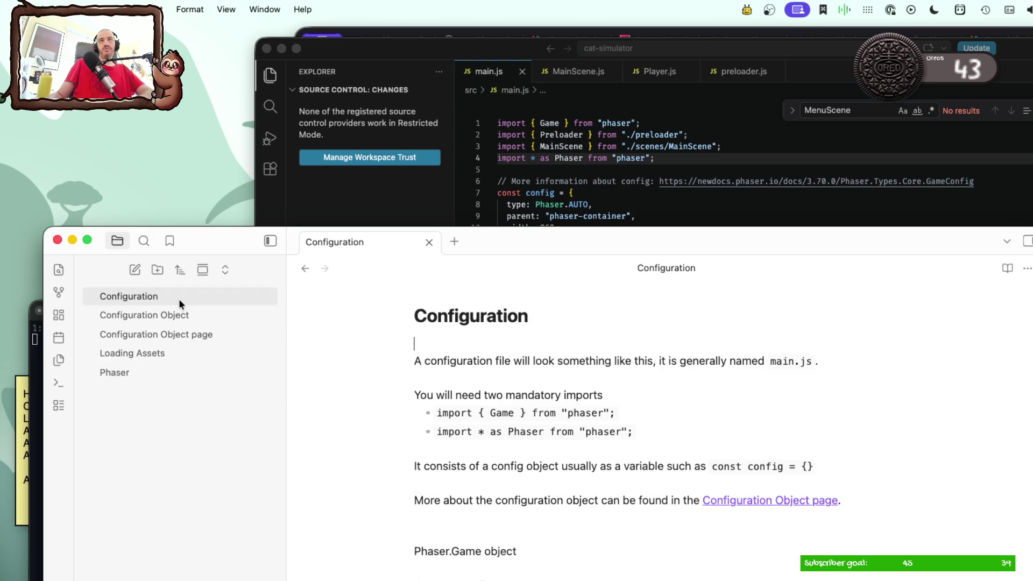
Step: Delete the [[Configuration Object page]] link from the pointer sentence
right_click(804, 502)
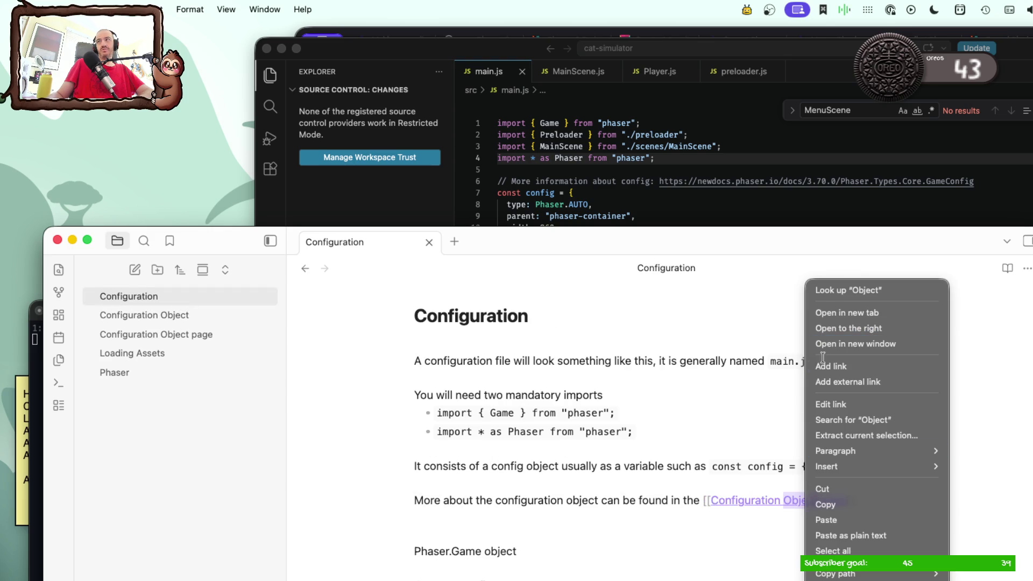
left_click(704, 498)
left_click_drag(702, 499, 857, 501)
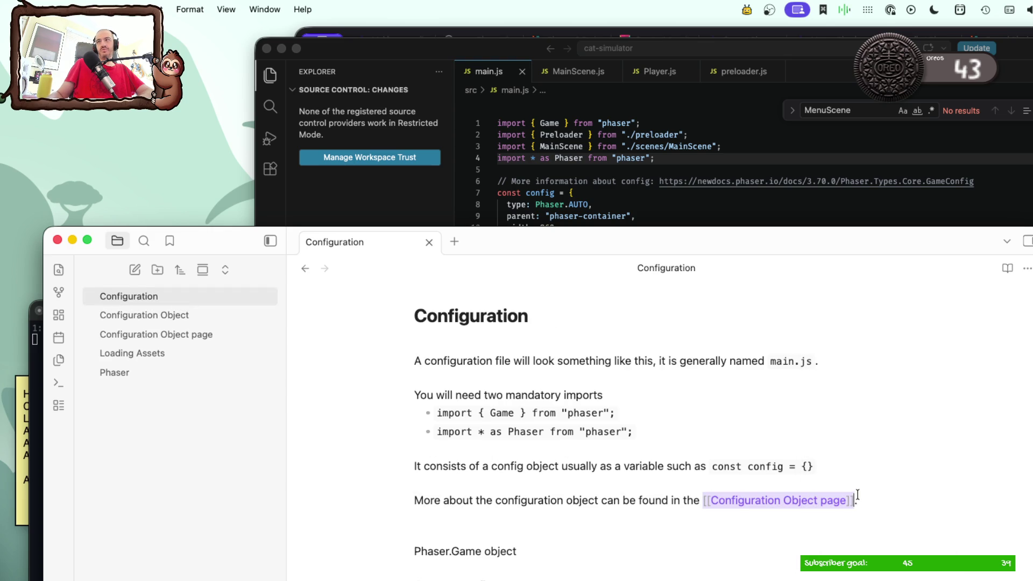
key("BackSpace")
type("Configuration Object page")
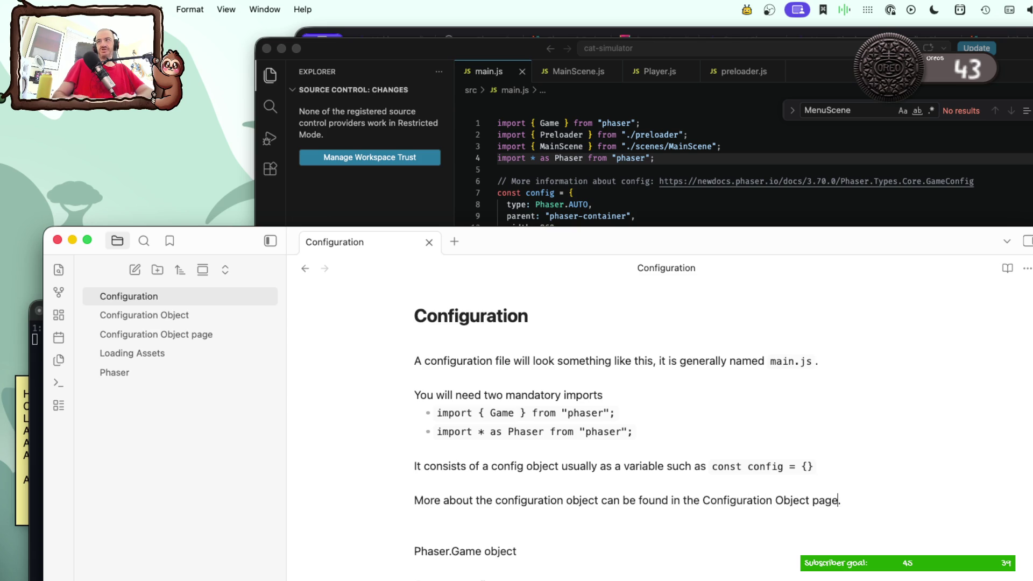
Step: Link only the words 'Configuration Object' to the existing note, leaving 'page' as plain text
left_click_drag(702, 501, 808, 500)
right_click(787, 501)
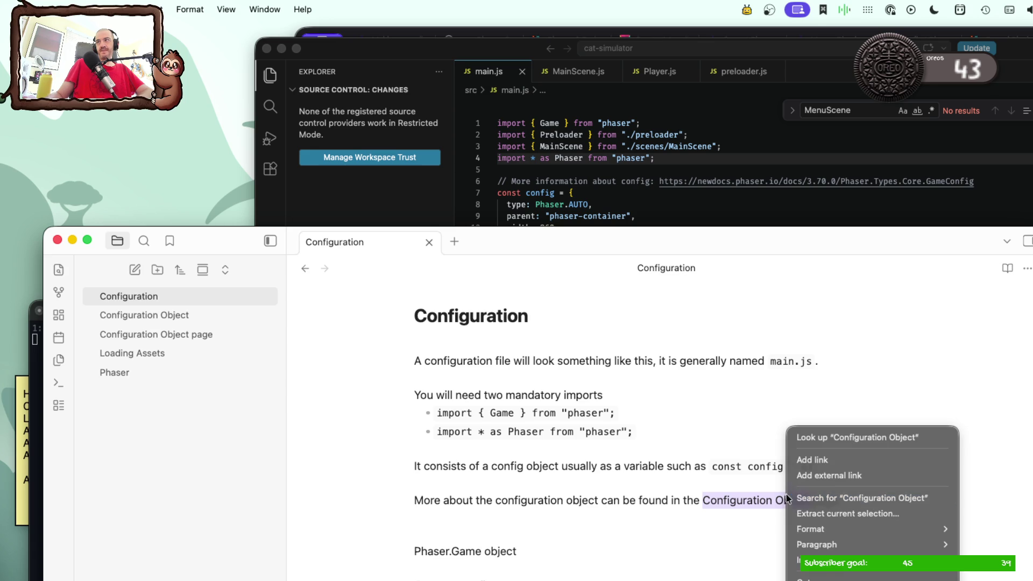
left_click(801, 465)
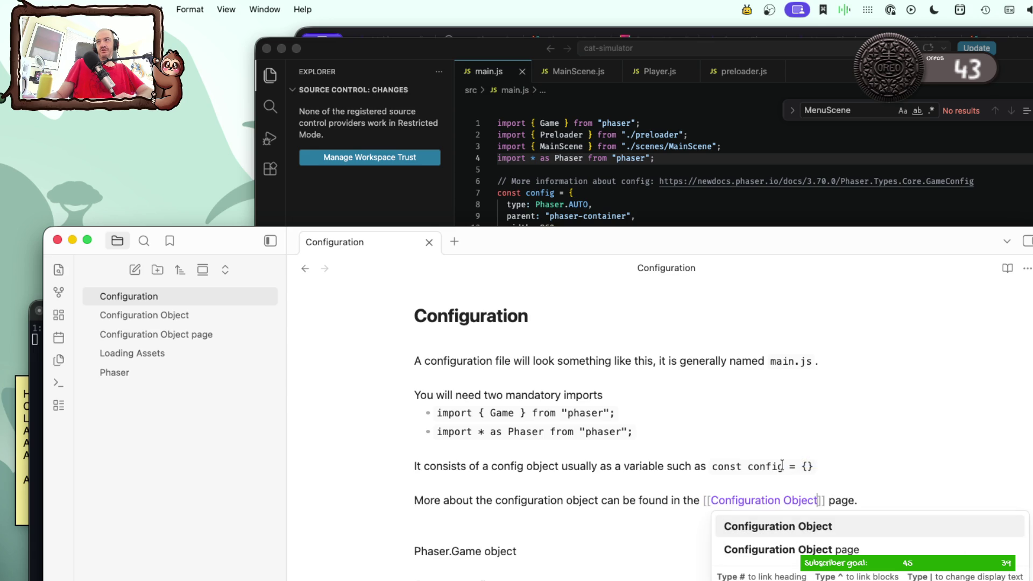
left_click(785, 523)
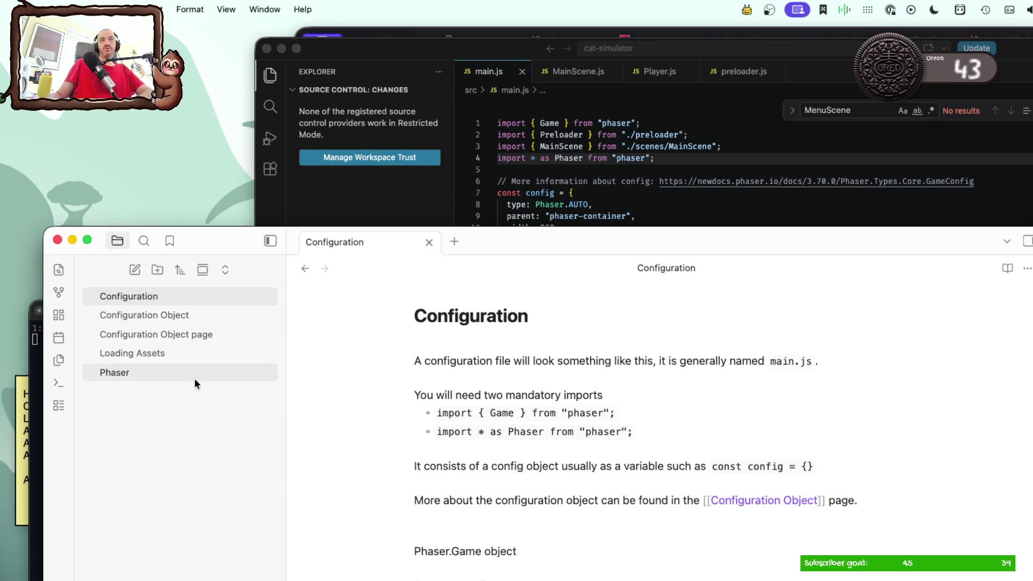
right_click(199, 334)
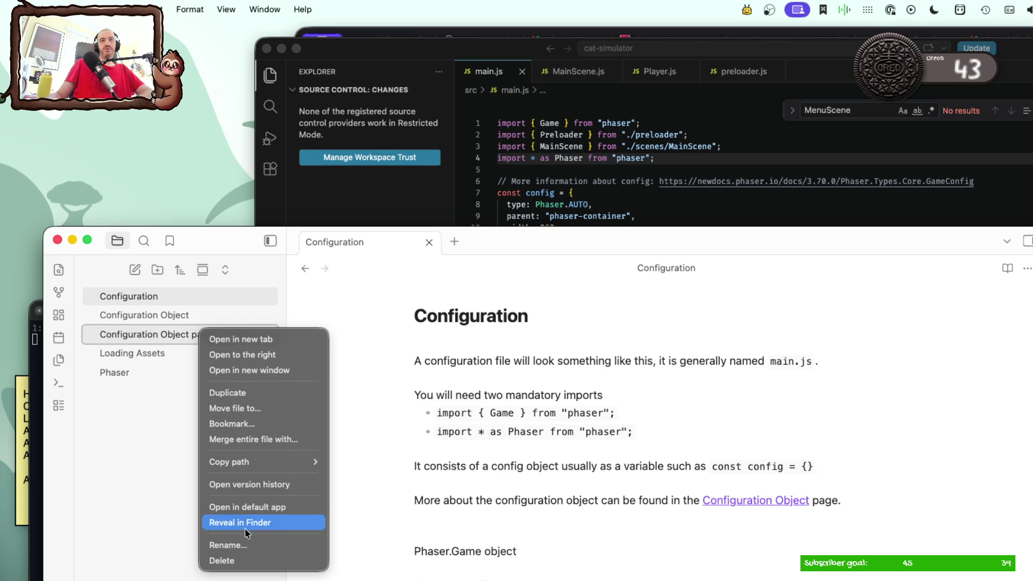
Step: Delete the 'Configuration Object page' note from the vault and confirm
left_click(223, 561)
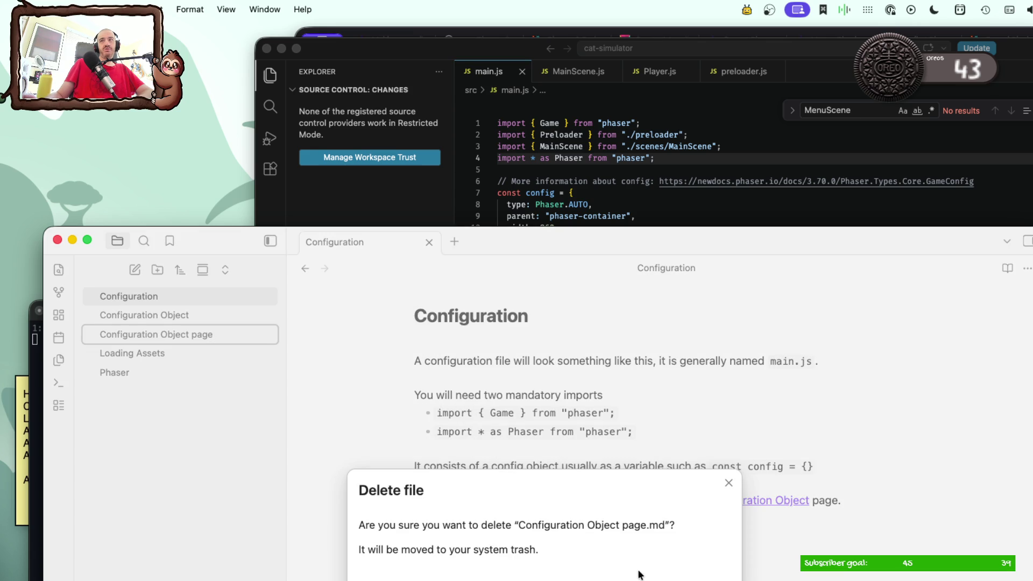
key("Return")
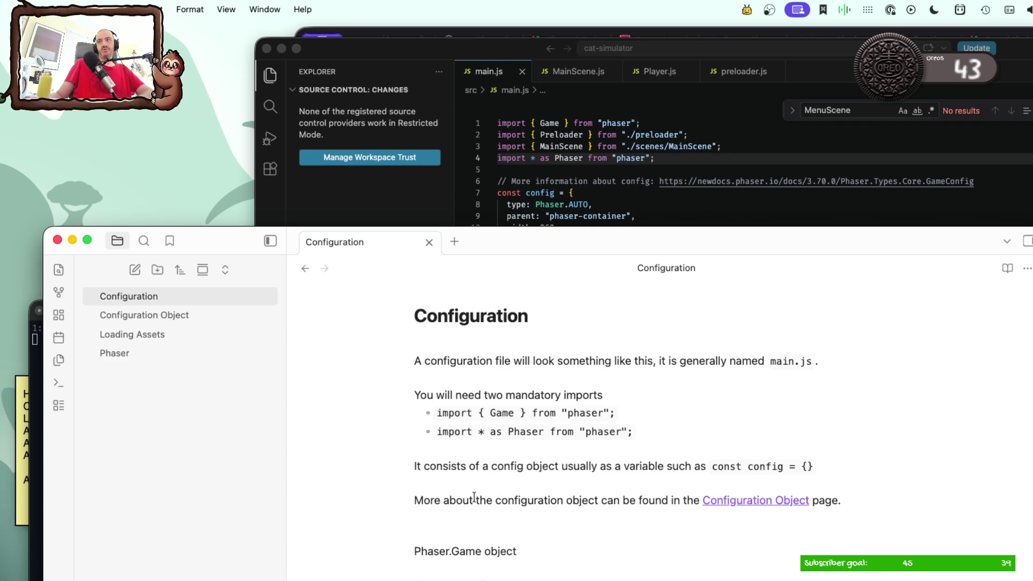
scroll(480, 490, "down", 2)
scroll(482, 492, "down", 3)
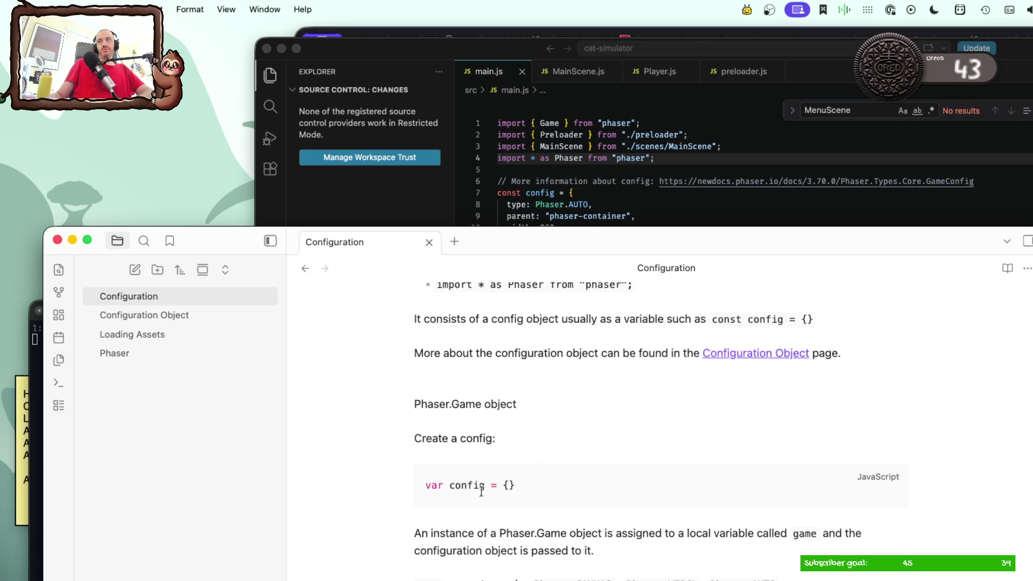
scroll(481, 491, "up", 2)
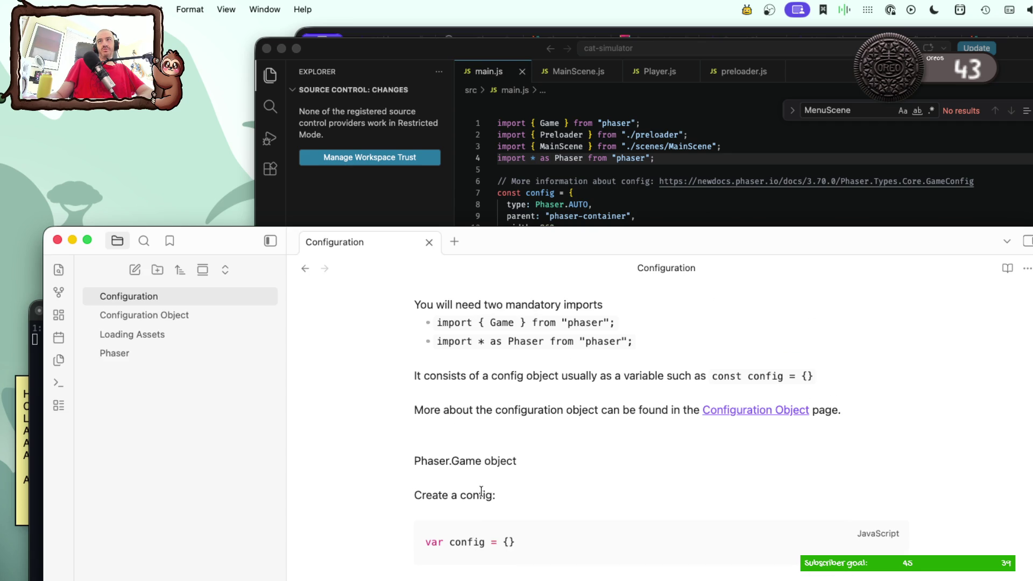
scroll(481, 490, "up", 2)
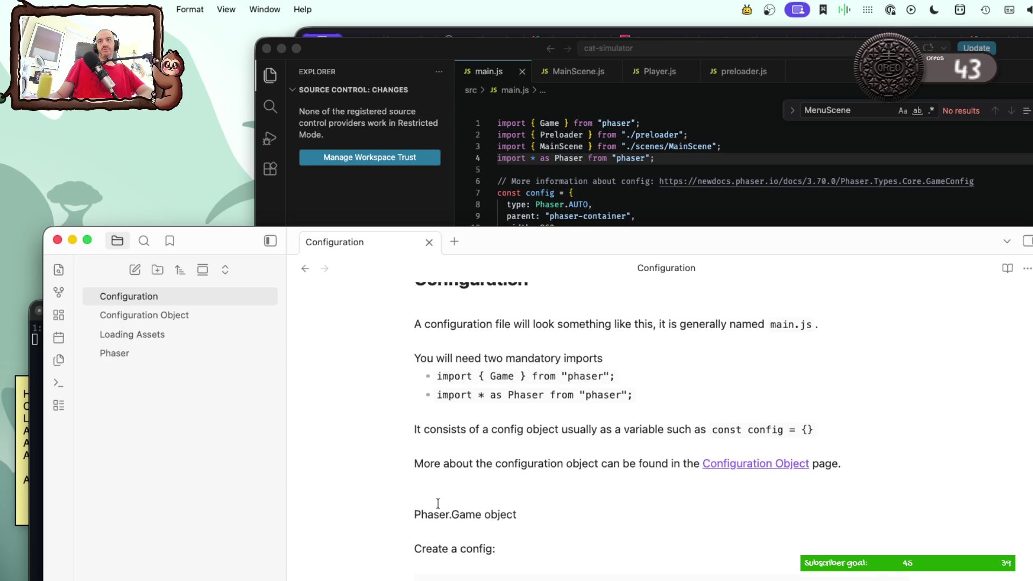
scroll(428, 500, "down", 3)
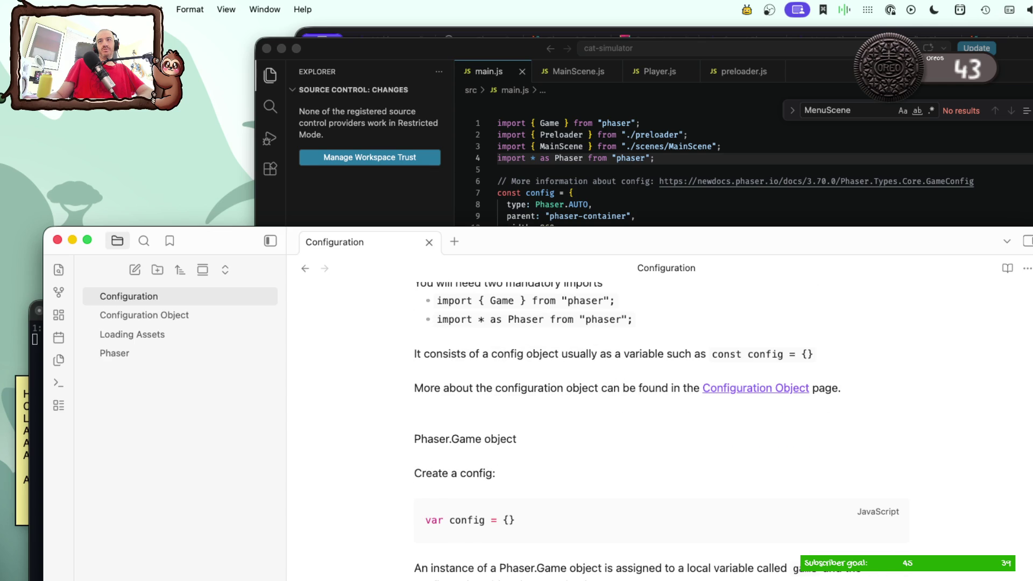
scroll(481, 491, "down", 3)
scroll(481, 491, "down", 4)
scroll(481, 491, "down", 3)
scroll(481, 491, "up", 5)
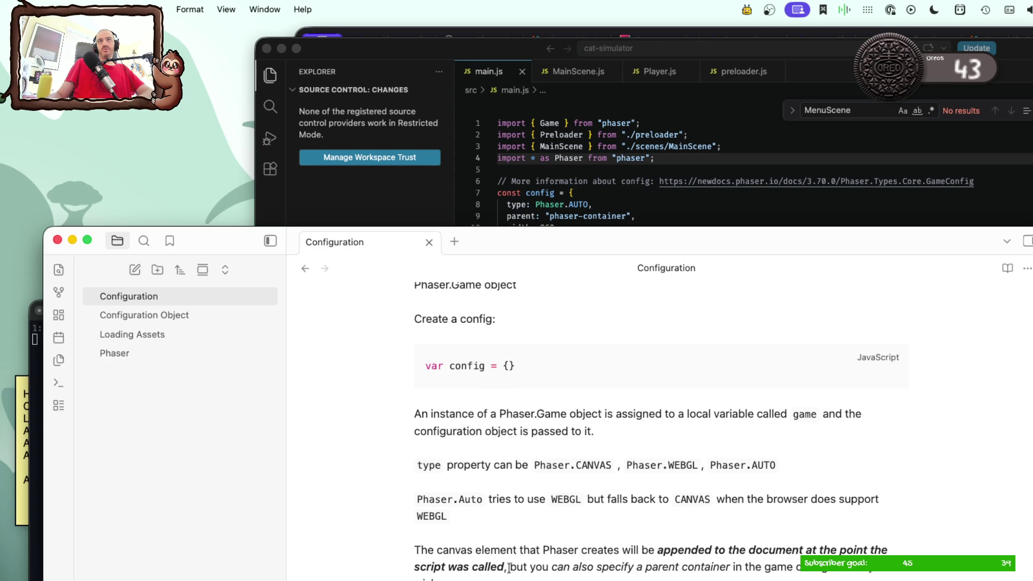
Step: After comparing the two notes, delete everything from the Phaser.Game object line to the end, then view main.js
left_click(204, 315)
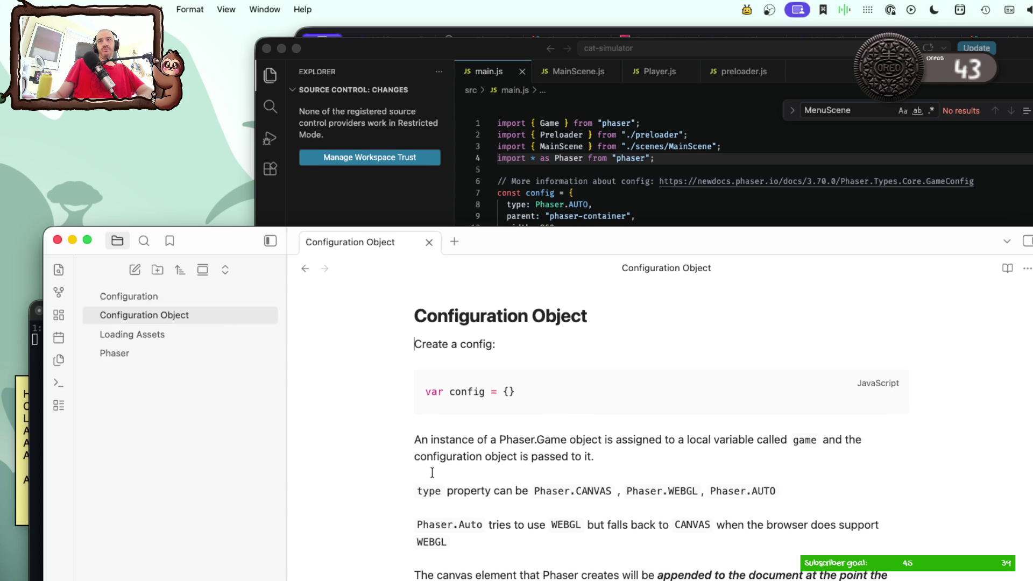
scroll(432, 473, "down", 2)
scroll(432, 473, "down", 3)
scroll(433, 473, "down", 5)
scroll(432, 473, "down", 6)
scroll(432, 473, "down", 7)
scroll(432, 473, "down", 7)
scroll(431, 473, "down", 2)
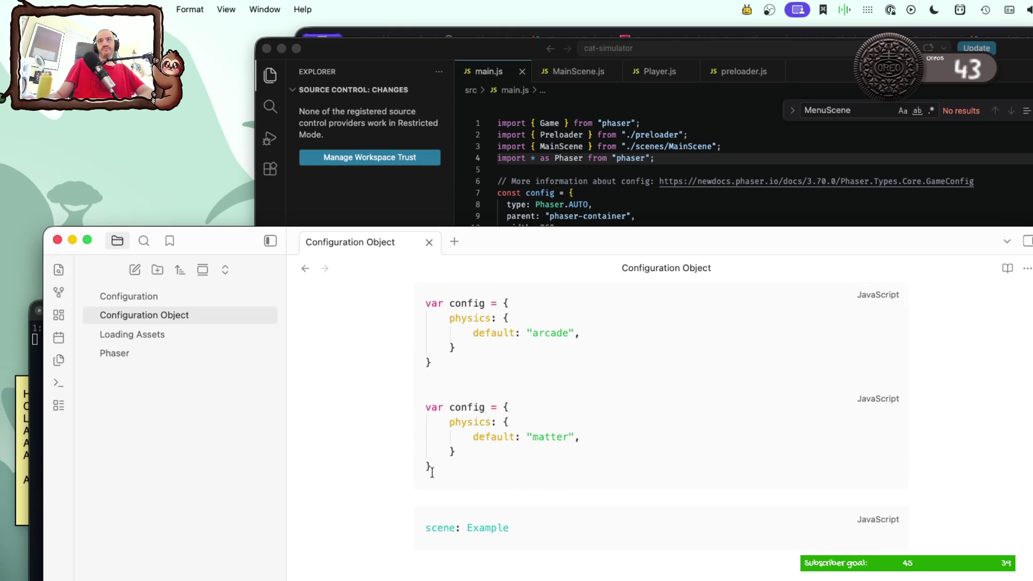
scroll(432, 473, "up", 5)
scroll(431, 473, "down", 4)
scroll(432, 473, "down", 4)
scroll(432, 473, "down", 7)
left_click(168, 299)
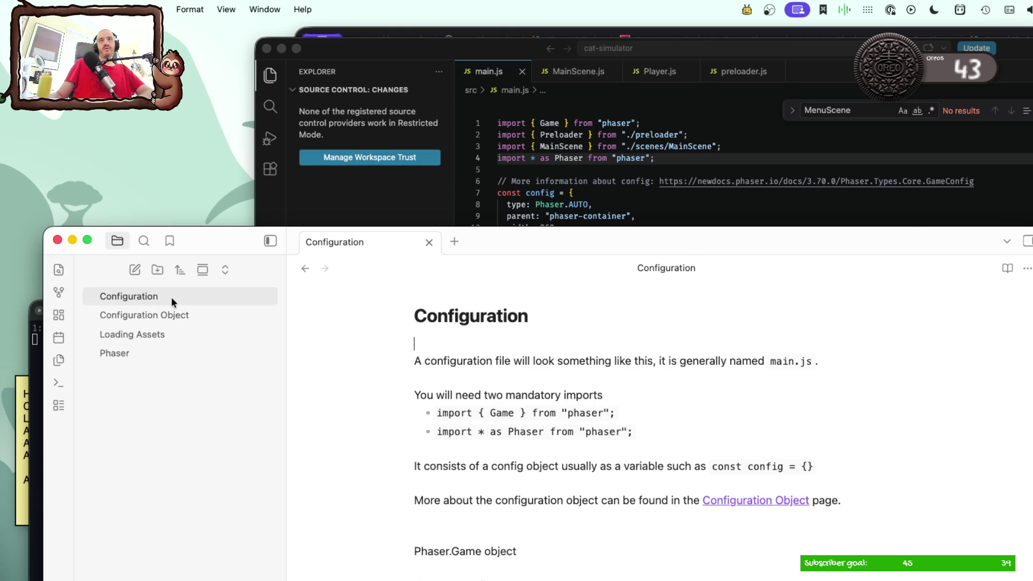
scroll(487, 499, "down", 1)
scroll(486, 500, "down", 2)
scroll(486, 500, "down", 5)
scroll(487, 501, "down", 3)
scroll(486, 501, "down", 8)
scroll(486, 500, "down", 6)
scroll(486, 501, "down", 4)
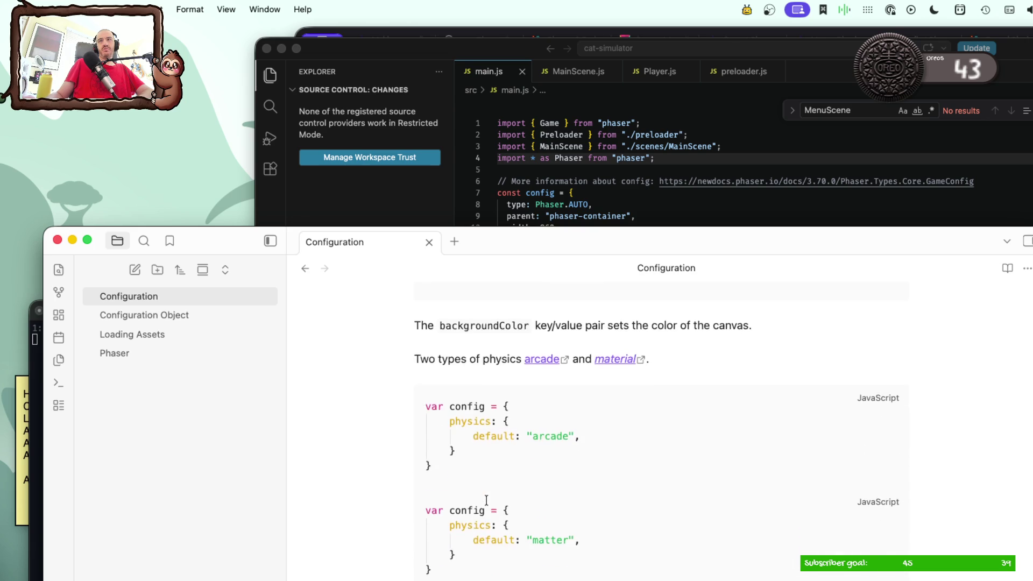
scroll(486, 501, "down", 3)
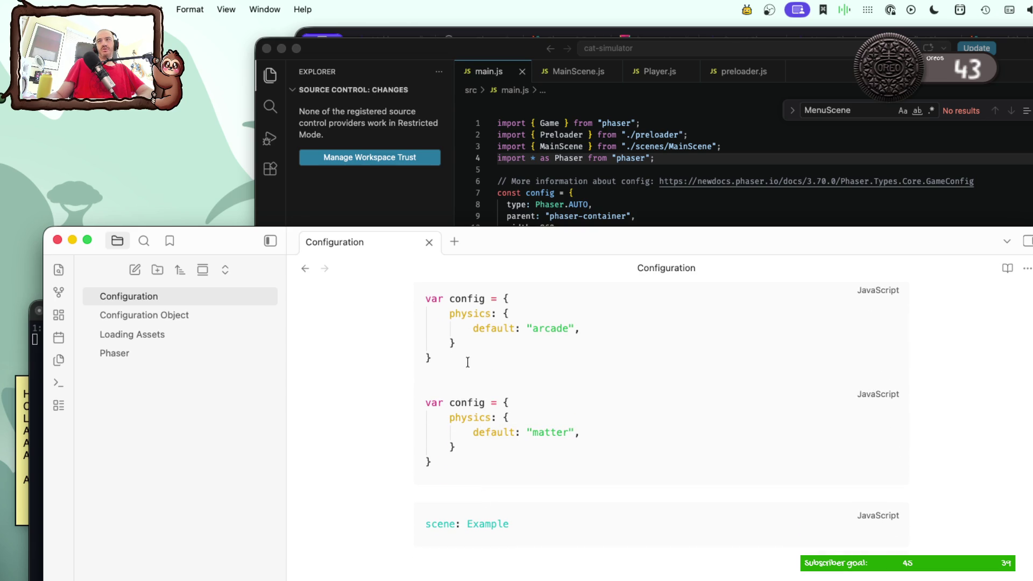
scroll(452, 452, "up", 5)
scroll(405, 379, "up", 8)
scroll(404, 379, "up", 10)
scroll(404, 374, "up", 5)
scroll(404, 373, "down", 2)
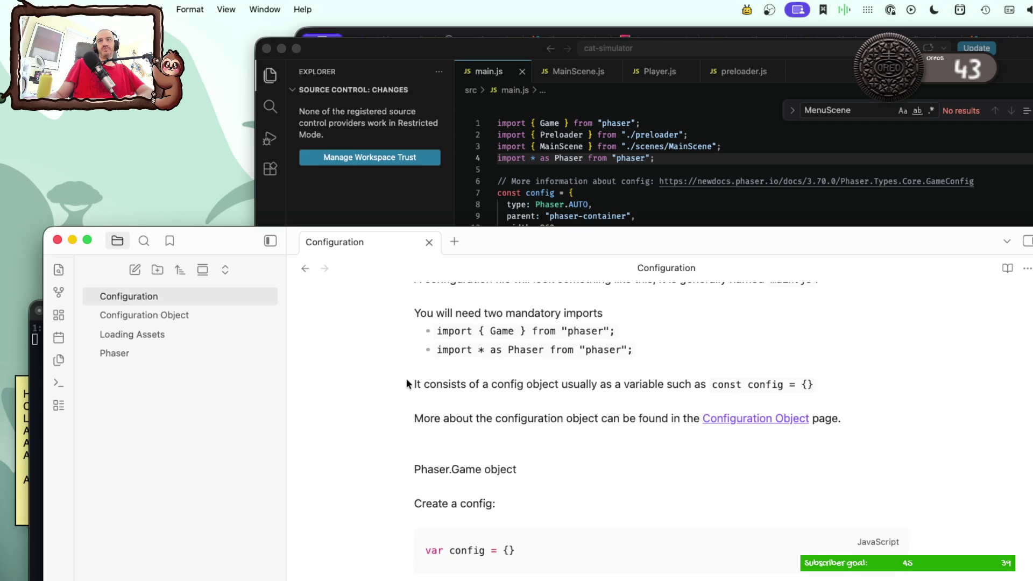
left_click(414, 469)
key("super+shift+Down")
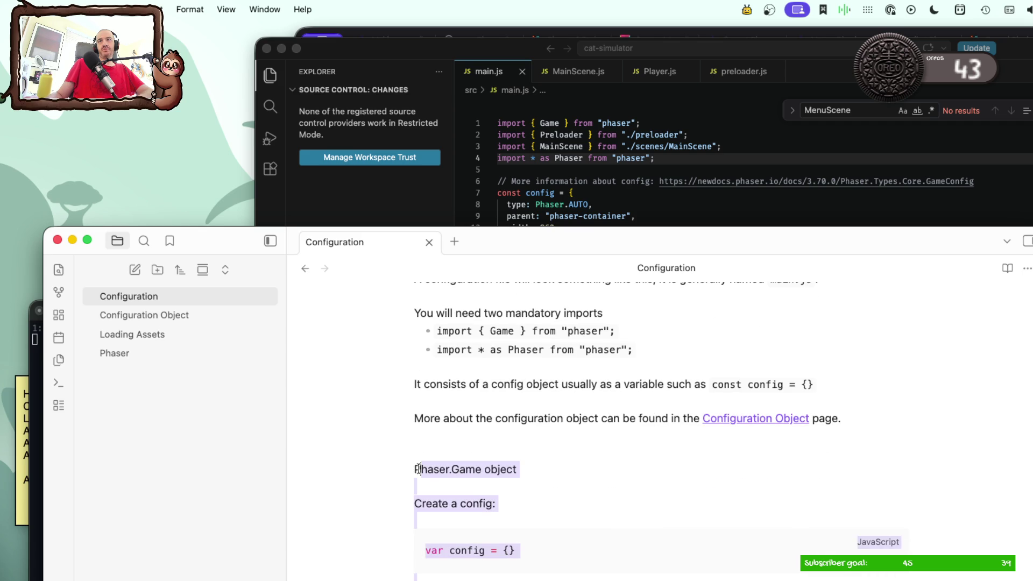
key("BackSpace")
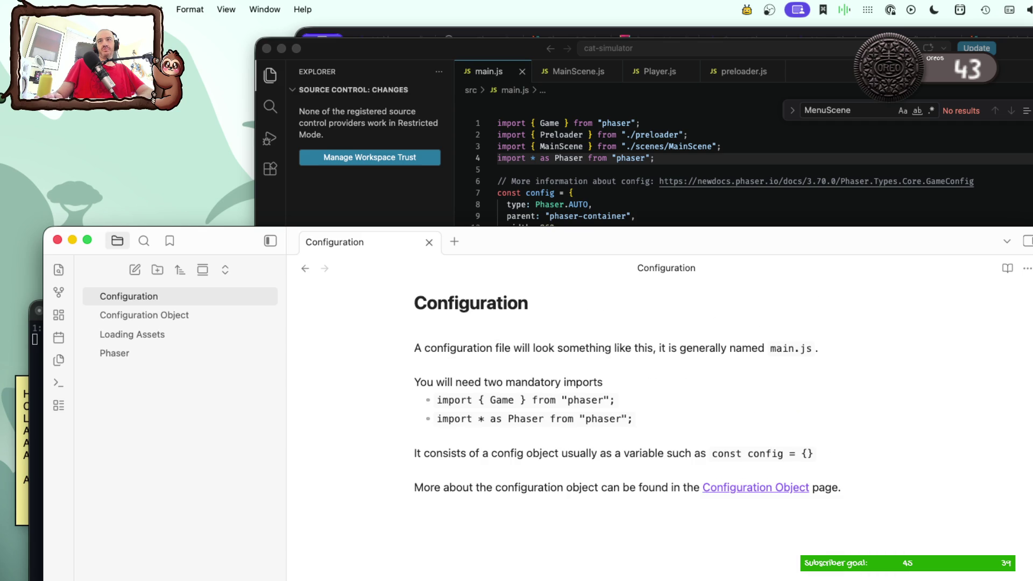
left_click(624, 192)
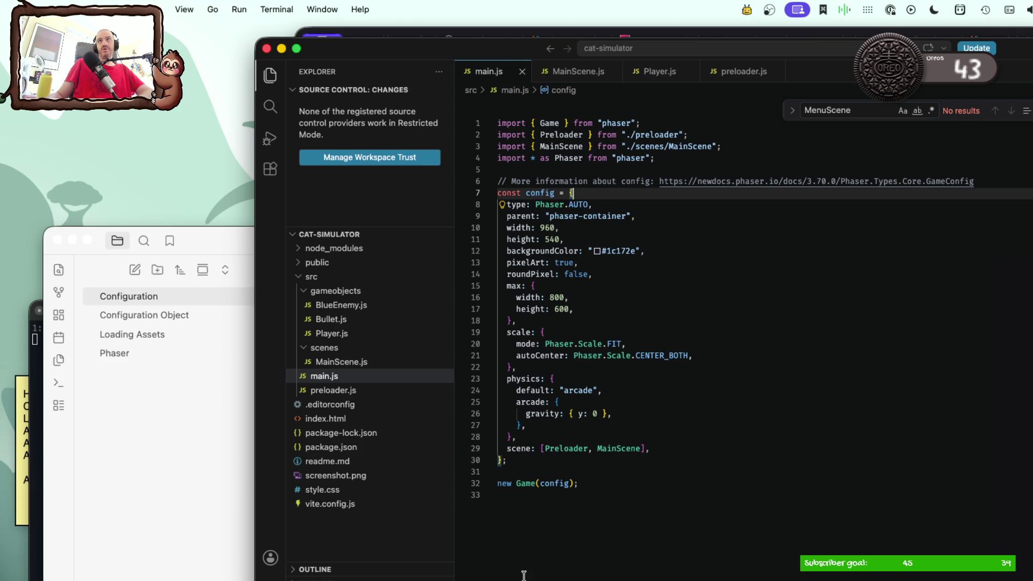
Step: Write the closing sentence 'It also contains the creation of a new Game…', checking main.js meanwhile
key("super+Tab")
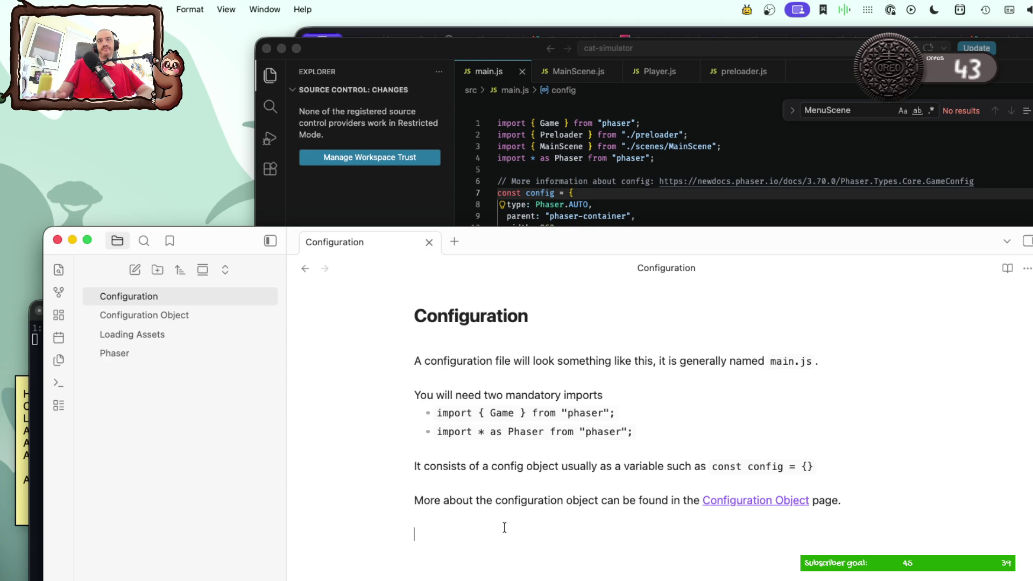
left_click(593, 216)
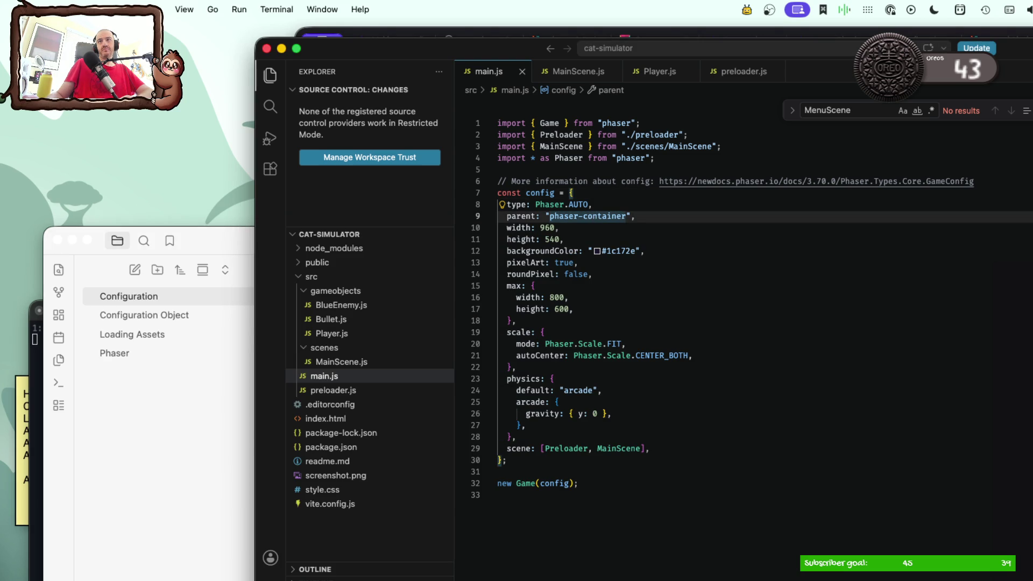
key("super+Tab")
type("It also contains the o")
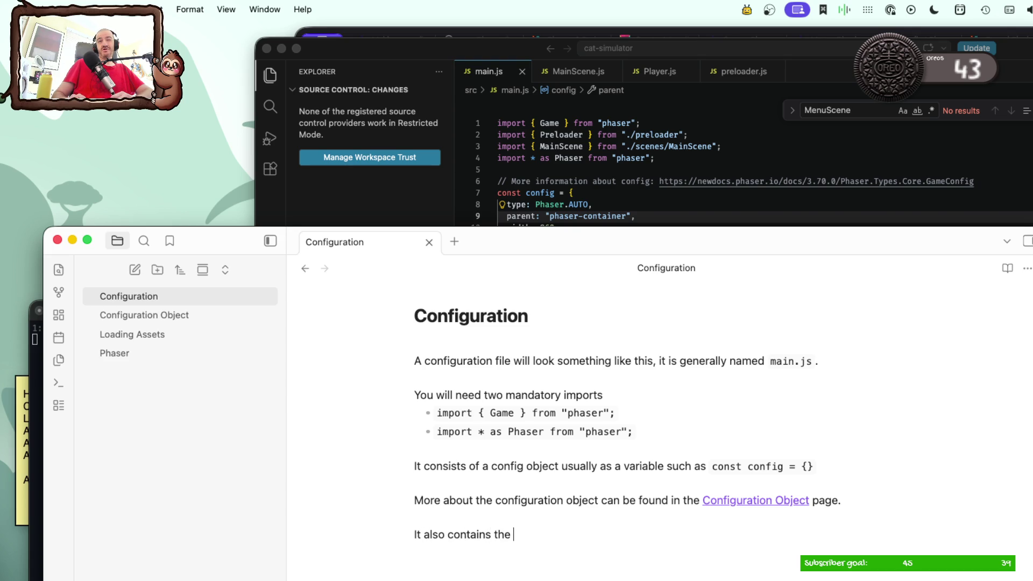
type("bster")
key("BackSpace")
key("BackSpace")
key("BackSpace")
key("BackSpace")
key("BackSpace")
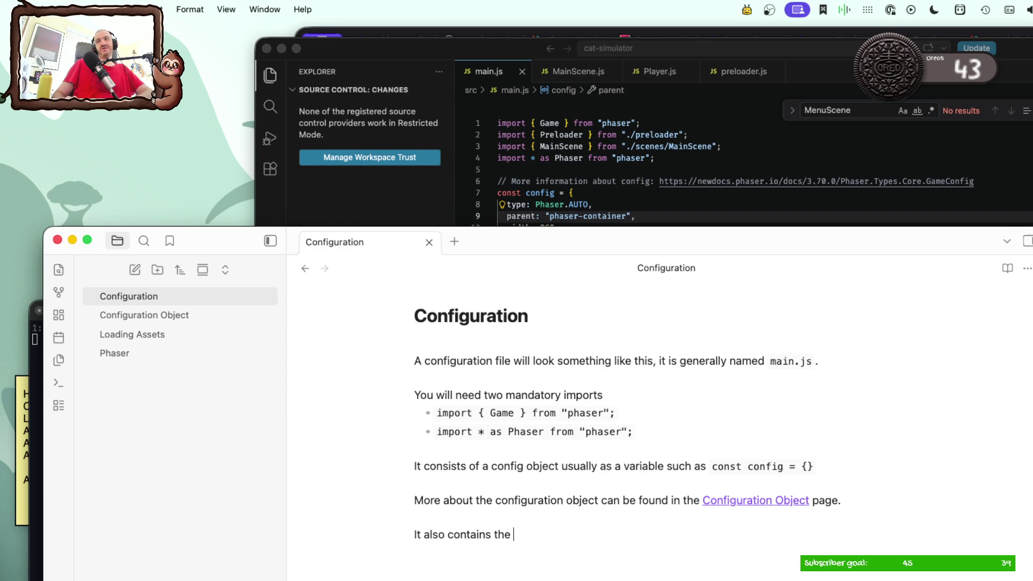
type("creati")
type("on of a new")
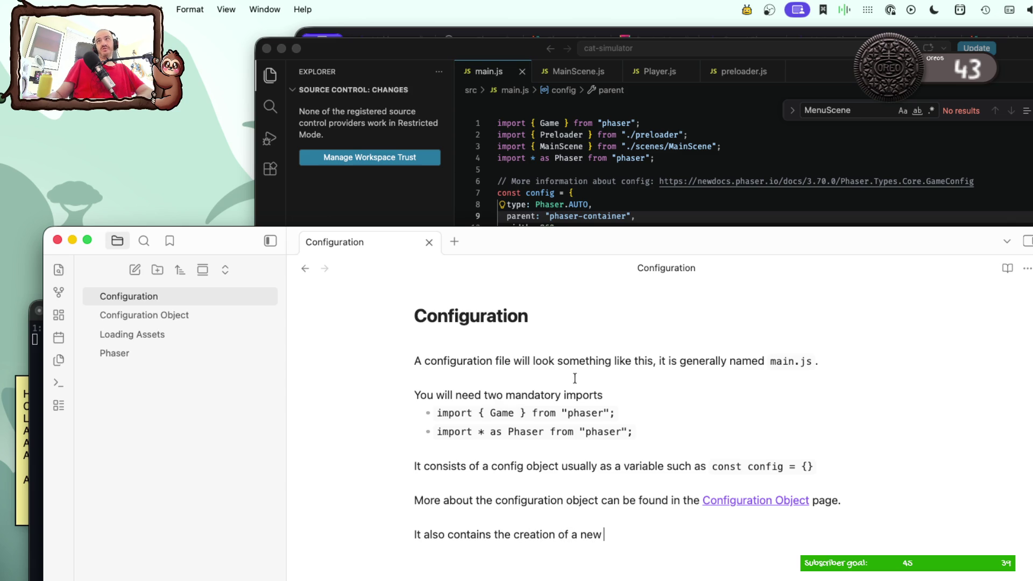
left_click(594, 204)
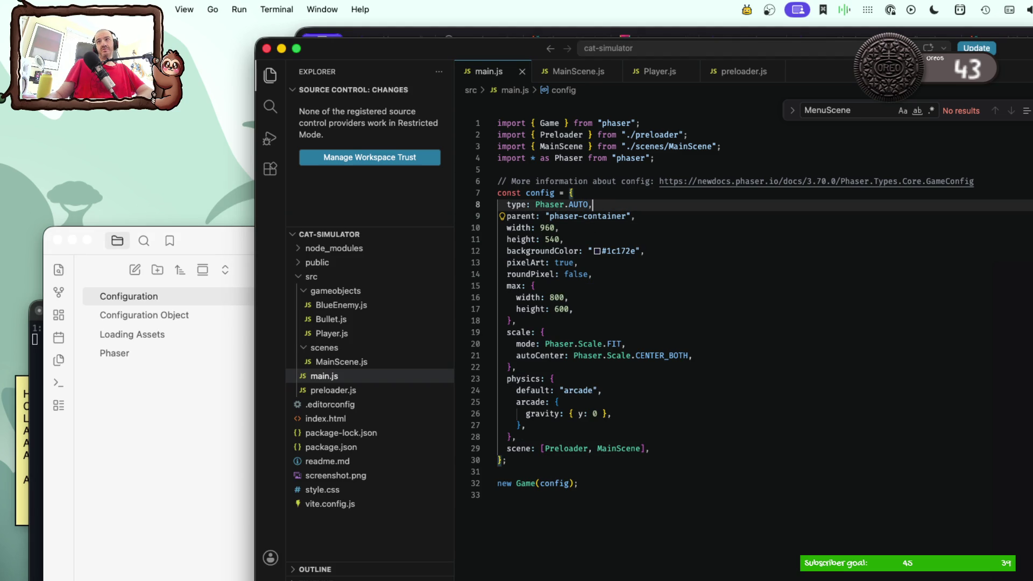
key("super+Tab")
type("w Game")
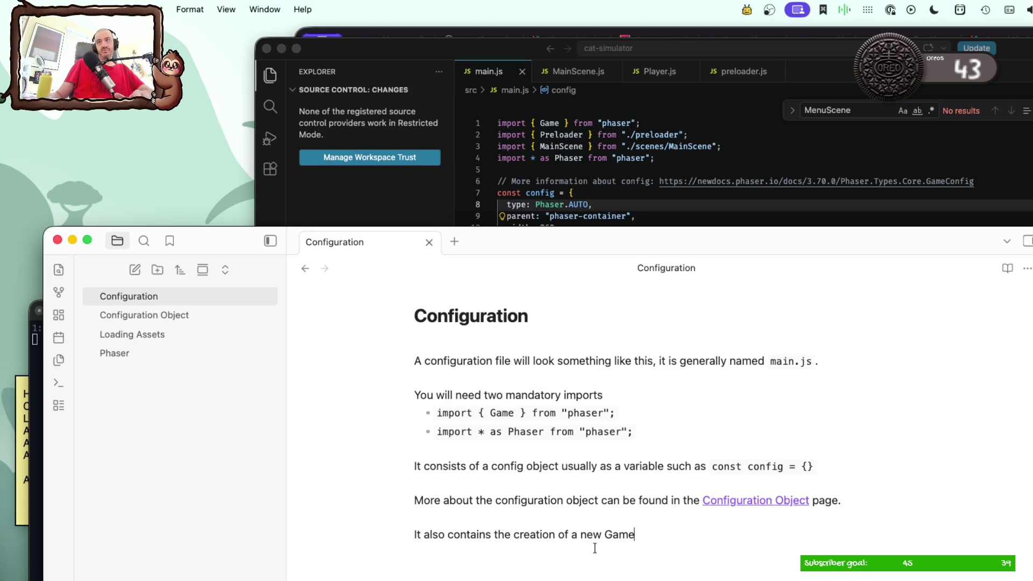
Step: Format 'new Game' as inline code, tidy the line's end and look up spelling for 'obstantion'
left_click_drag(581, 535, 647, 534)
type("`")
type(" obst")
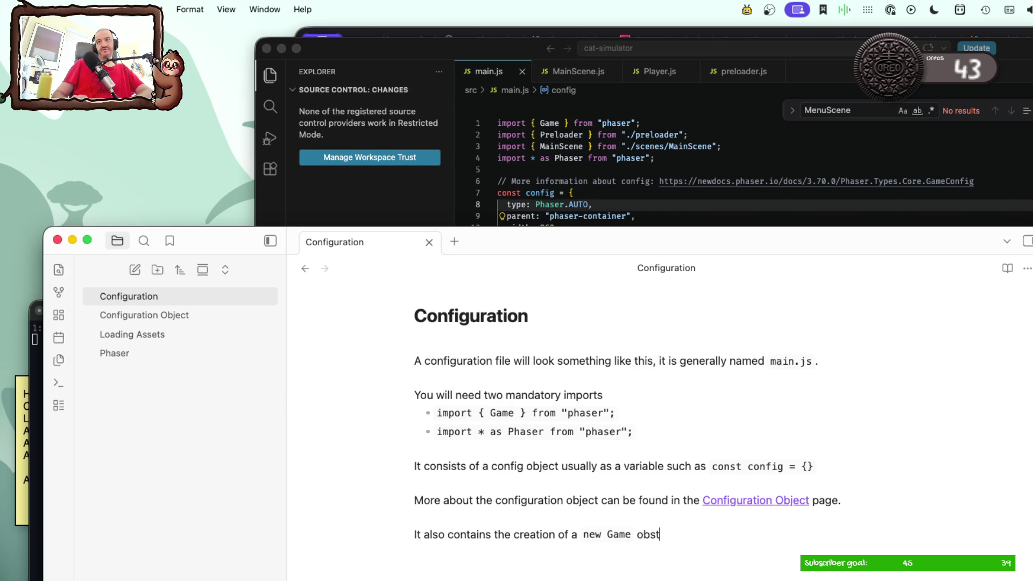
key("super+Tab")
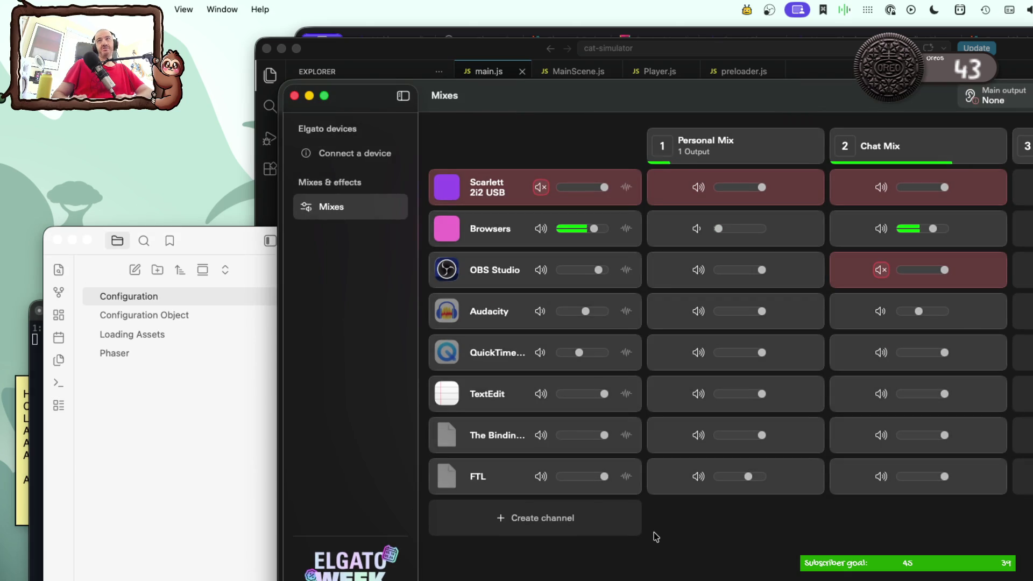
left_click(310, 95)
left_click(688, 534)
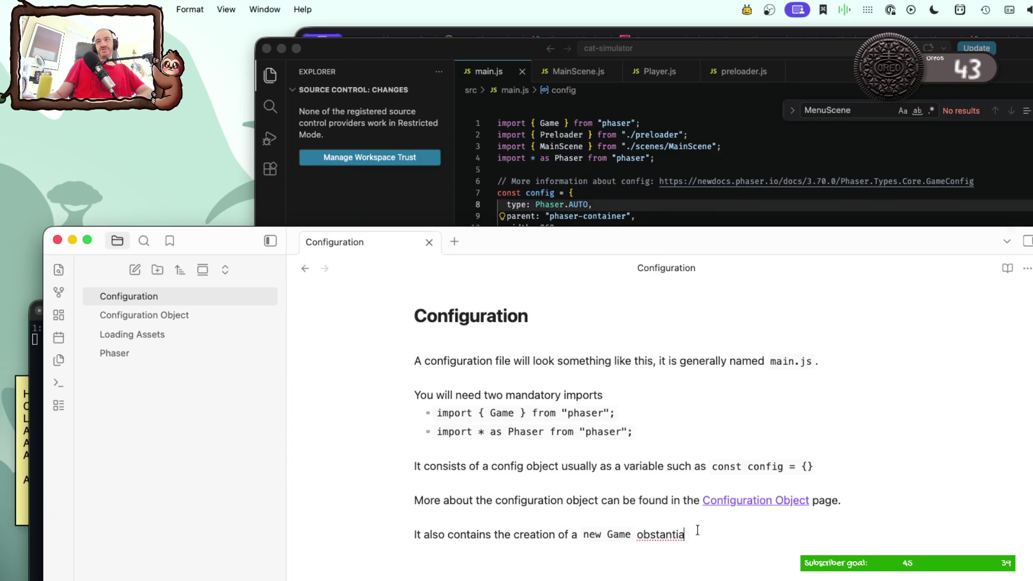
key("BackSpace")
type("on")
right_click(673, 535)
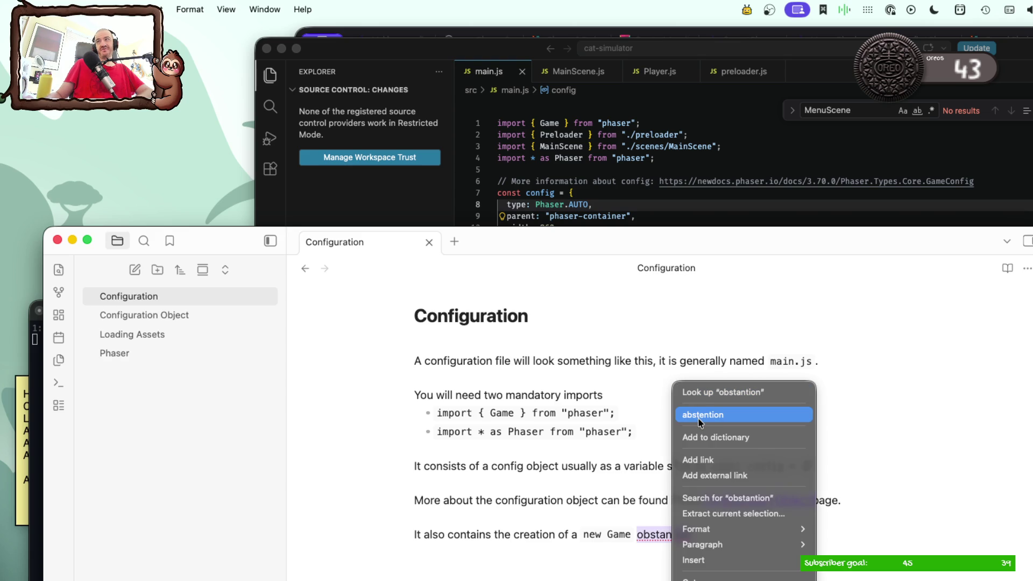
Step: End the new Game sentence with 'A file would look something like this:' and start a new line, checking main.js in between
left_click(620, 536)
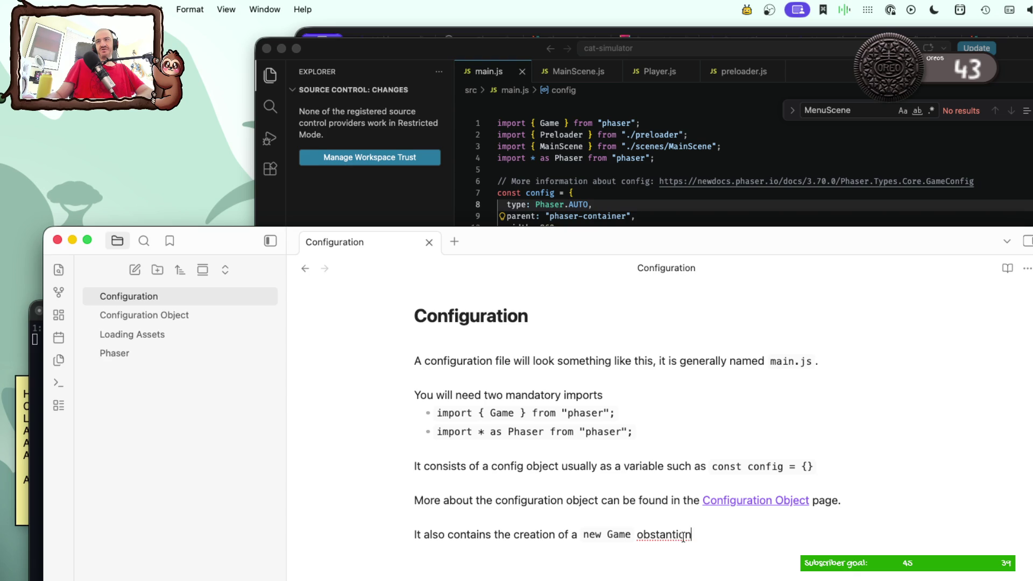
type(". ")
type("A file would look something like this:")
key("Return")
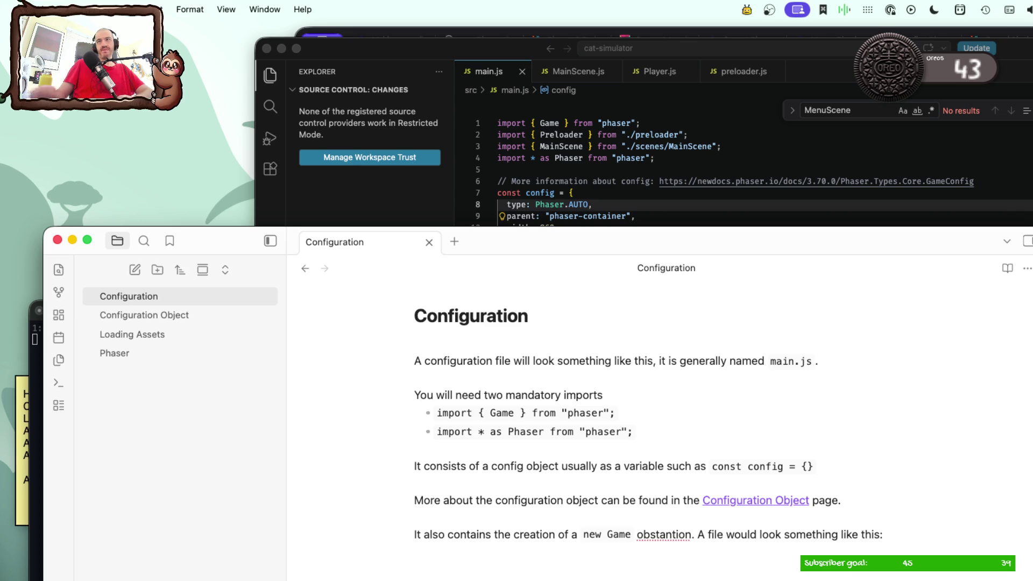
left_click(699, 164)
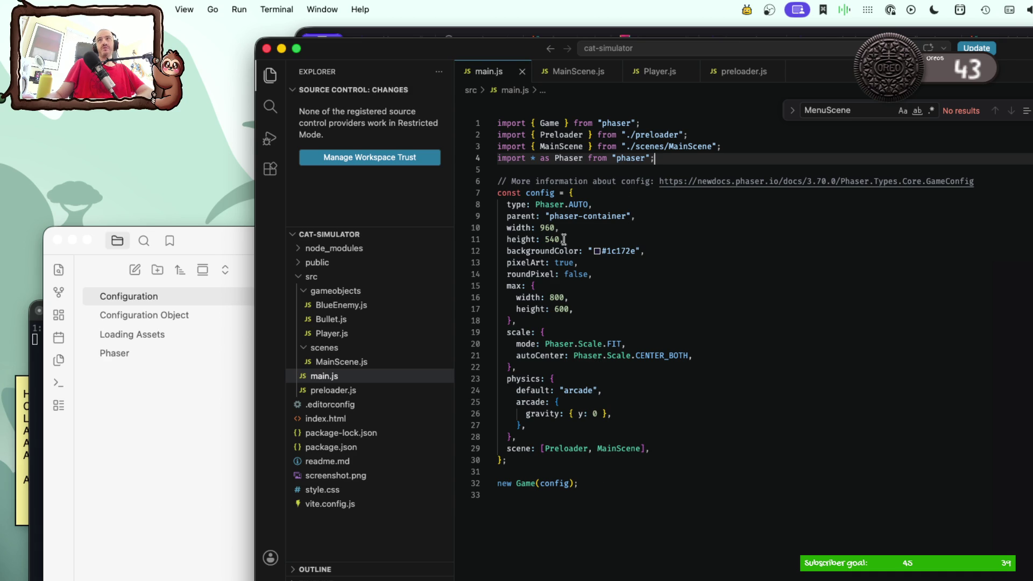
key("super+Tab")
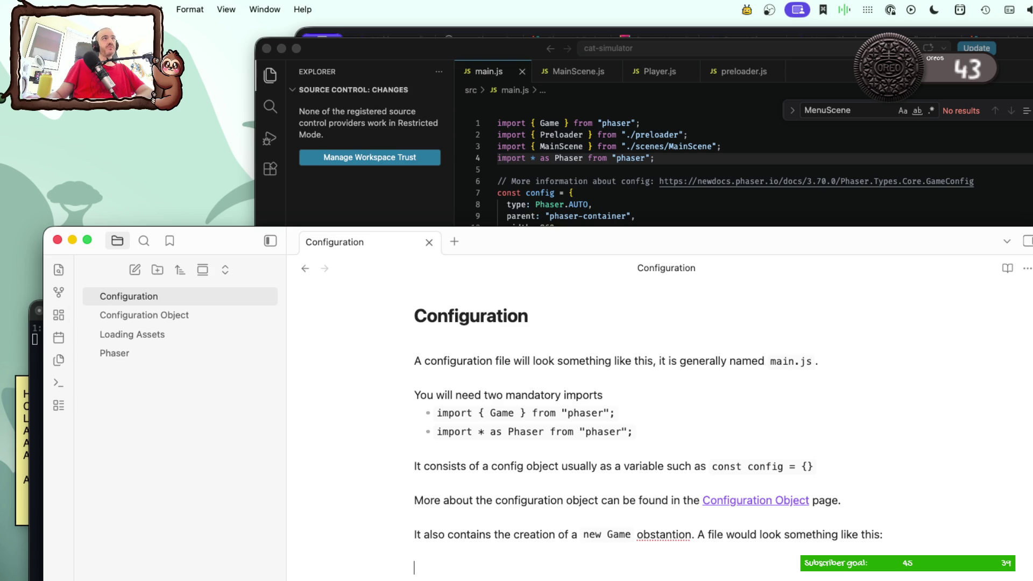
key("super+Tab")
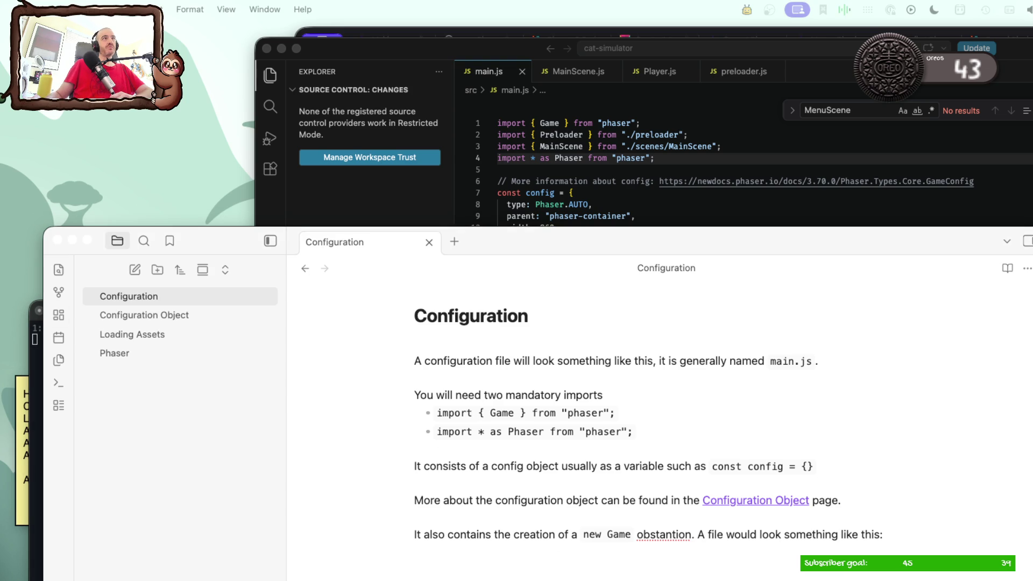
left_click(651, 534)
Step: Review spelling suggestions for 'obstanciation' and trim its ending to 'obstanciate'
double_click(651, 535)
type("obstanciation")
left_click(672, 549)
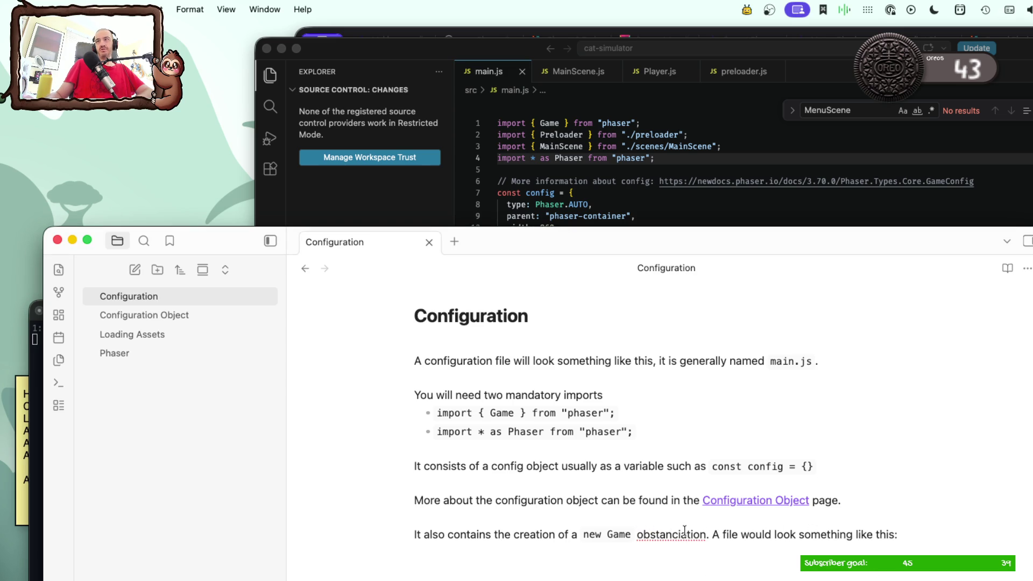
right_click(667, 536)
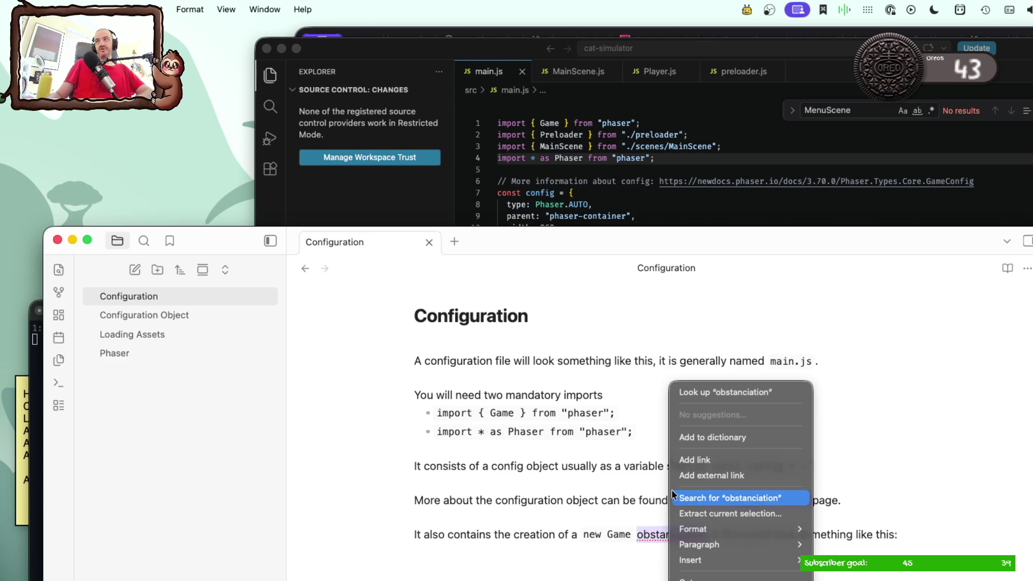
left_click(639, 496)
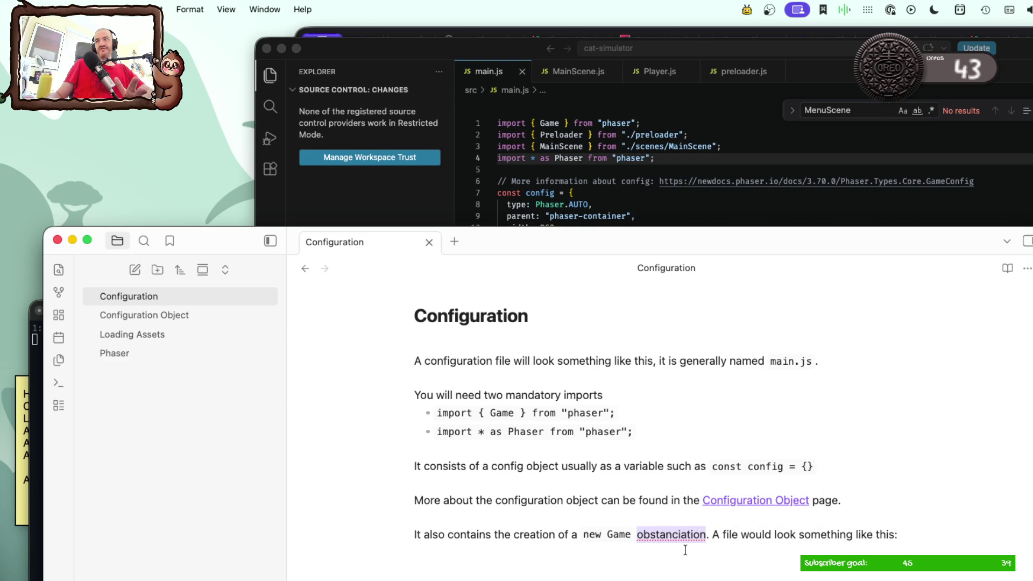
left_click(707, 536)
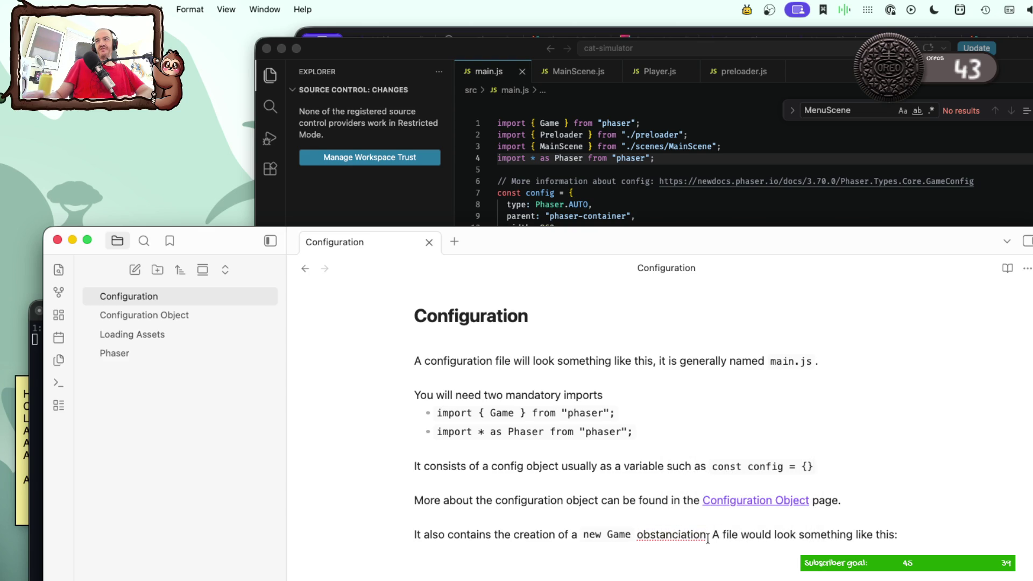
key("BackSpace")
key("BackSpace")
key("BackSpace")
type("e.")
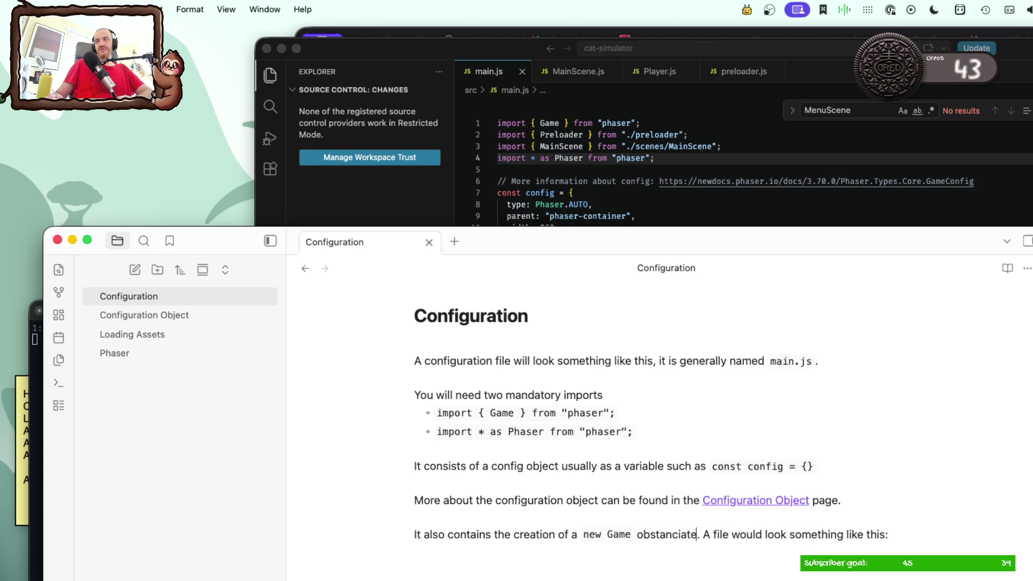
right_click(659, 526)
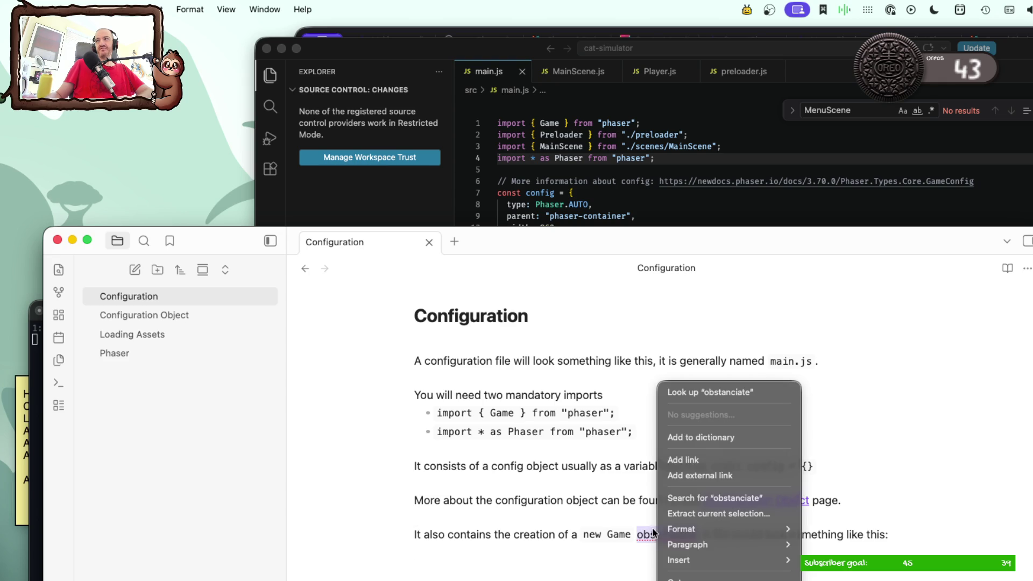
left_click(614, 535)
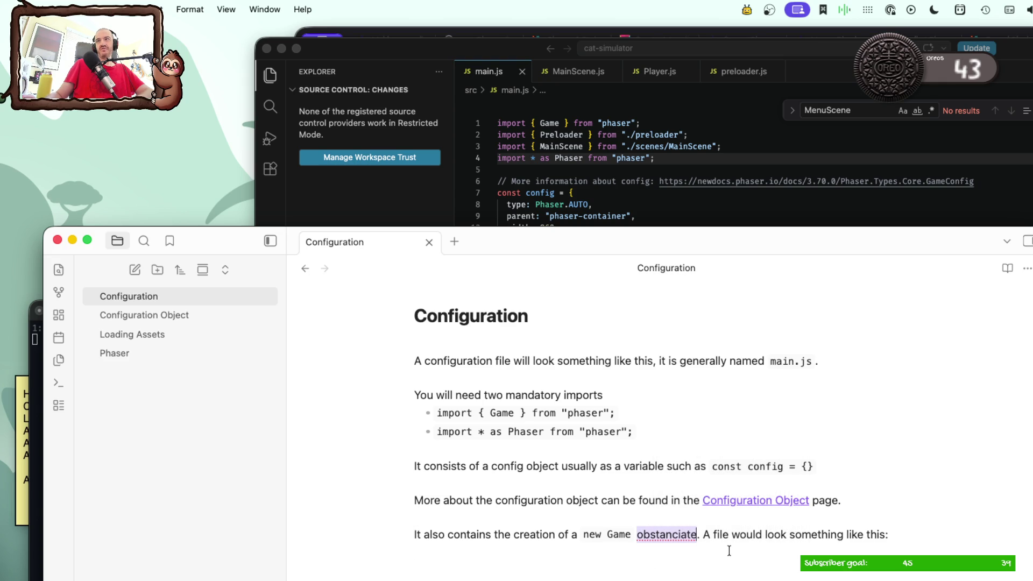
Step: Reword the sentence to 'the obstanciation of new Game' by moving the word in place of 'creation of a'
key("BackSpace")
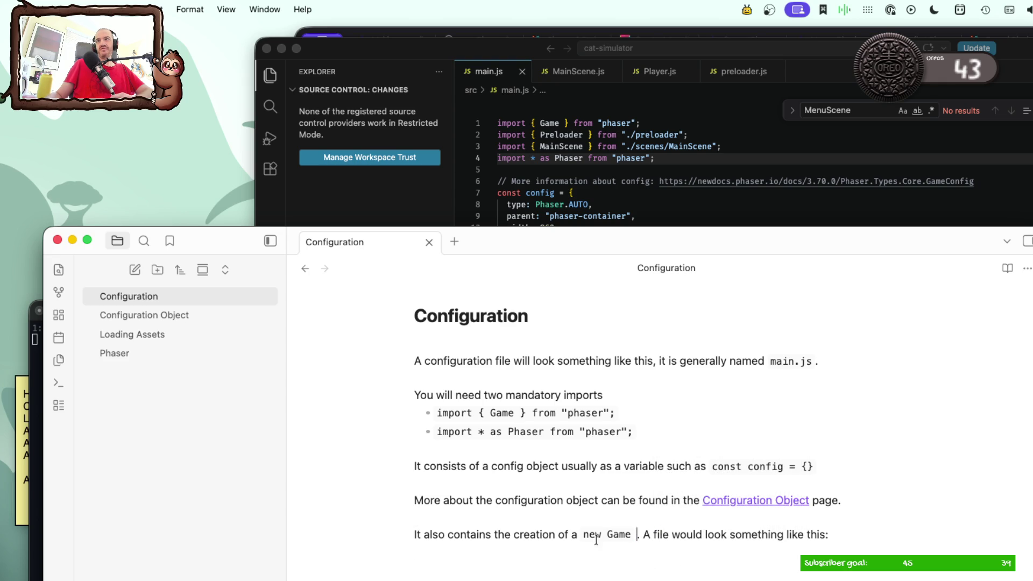
left_click_drag(513, 535, 576, 537)
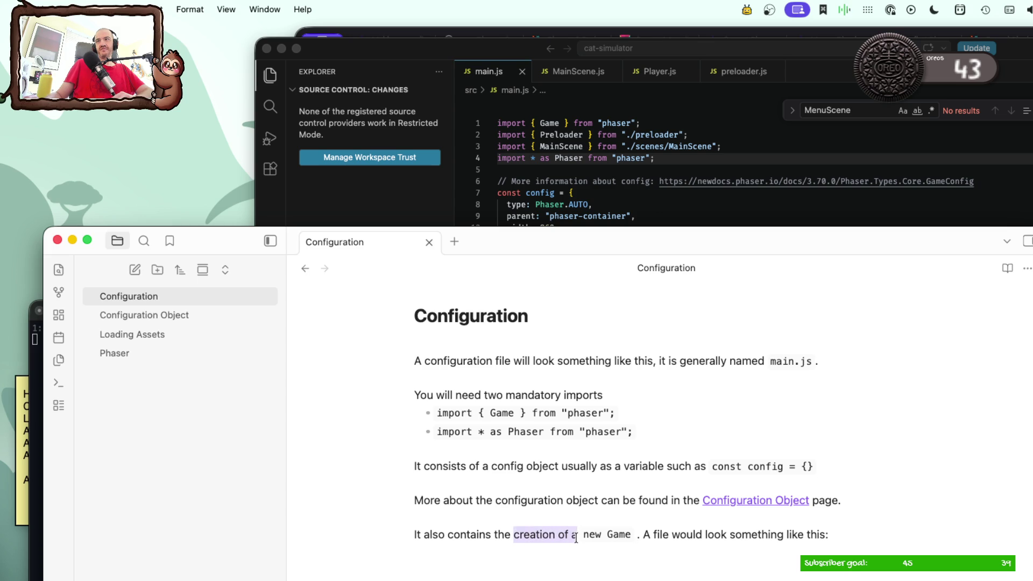
key("super+z")
key("super+z")
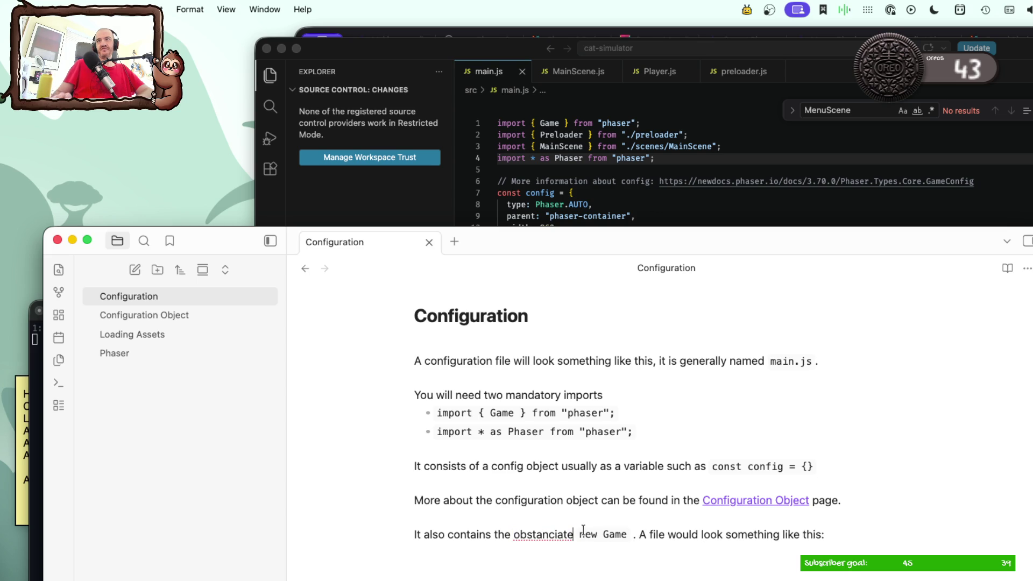
key("BackSpace")
type("iation")
key("Return")
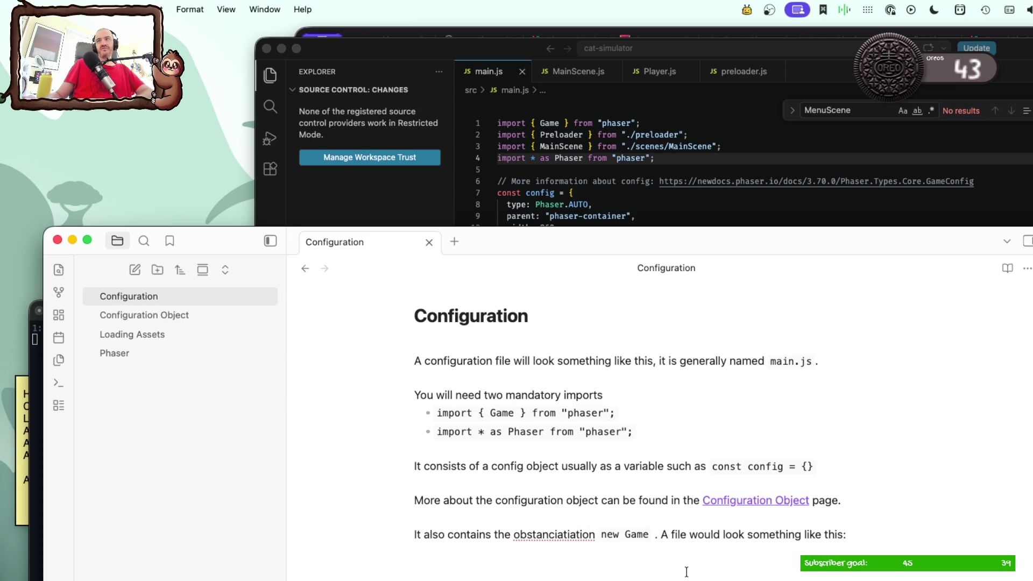
Step: Start a ```js code block on the line below the sentence, retyping the mistyped language tag
left_click(598, 538)
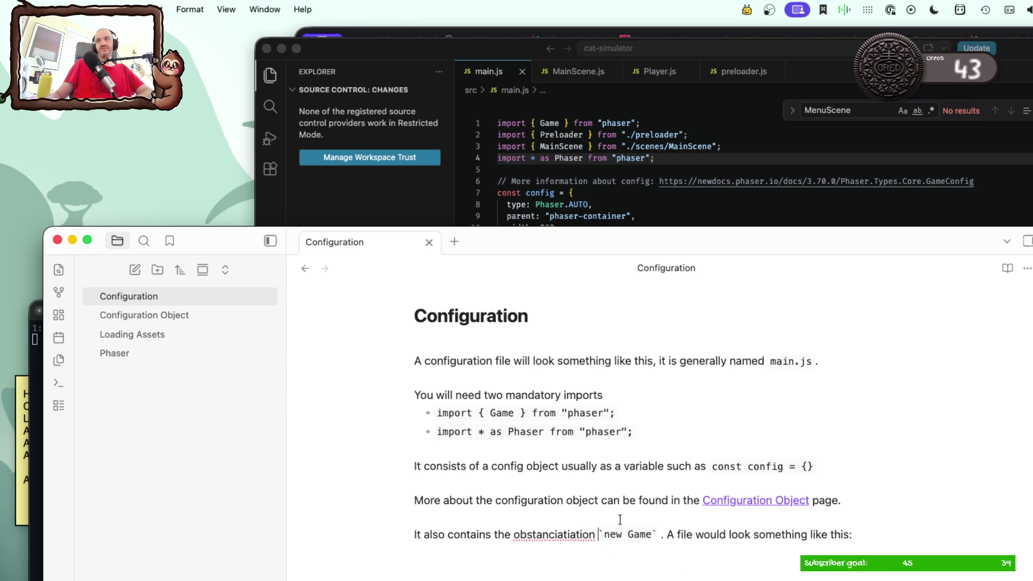
type("of")
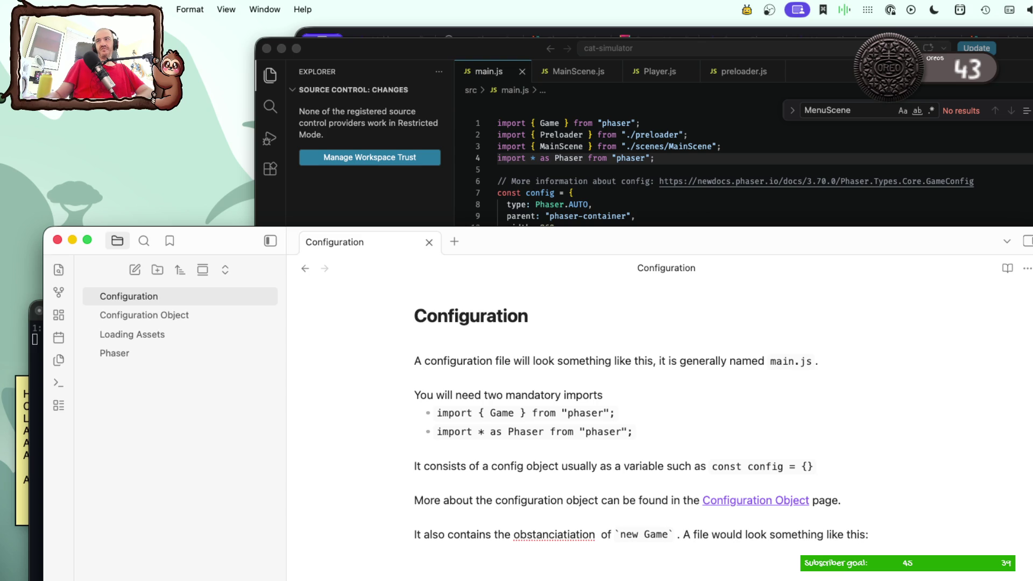
key("Down")
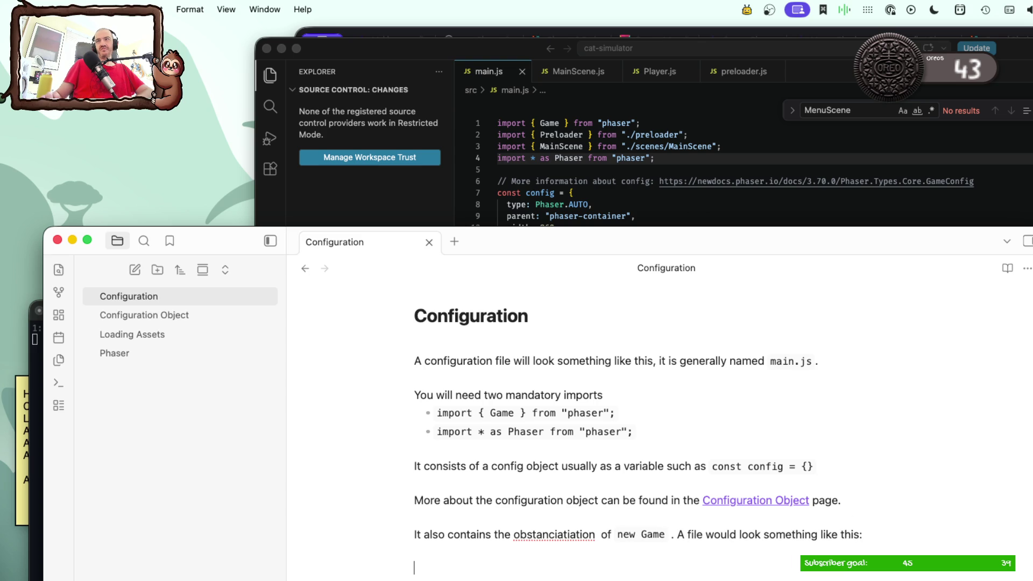
type("`")
key("BackSpace")
key("BackSpace")
type("ks")
key("BackSpace")
key("BackSpace")
key("BackSpace")
key("BackSpace")
type("ks")
key("BackSpace")
key("BackSpace")
type("js")
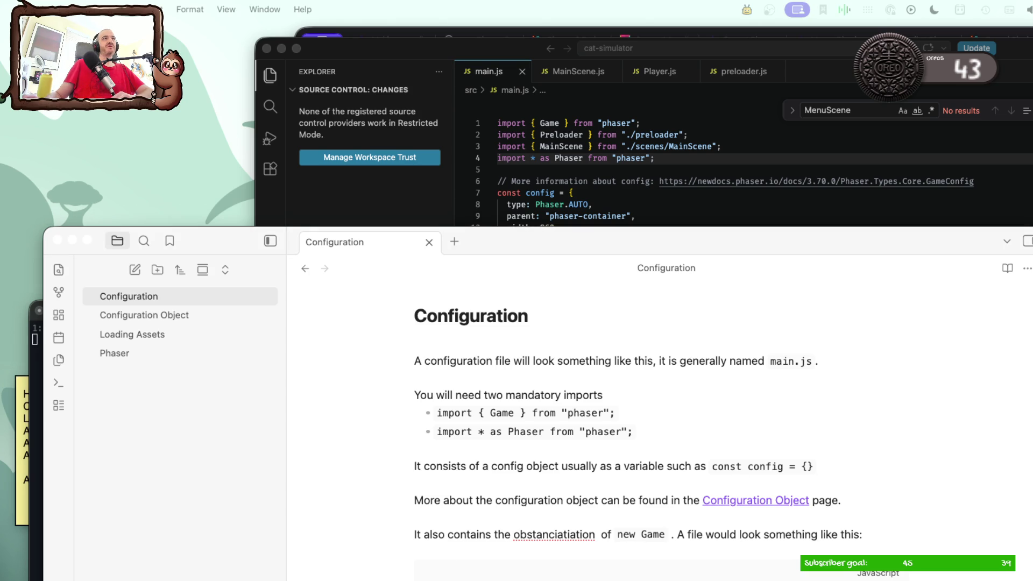
Step: Correct the word to 'instanciation' and move down into the JavaScript block
left_click(578, 524)
double_click(575, 534)
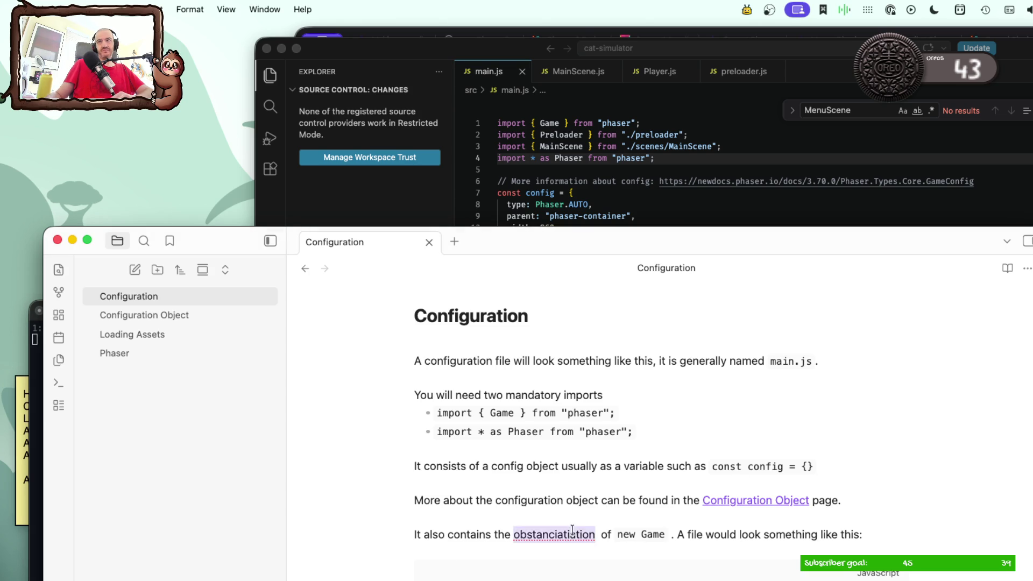
type("instanciation")
key("Down")
key("Down")
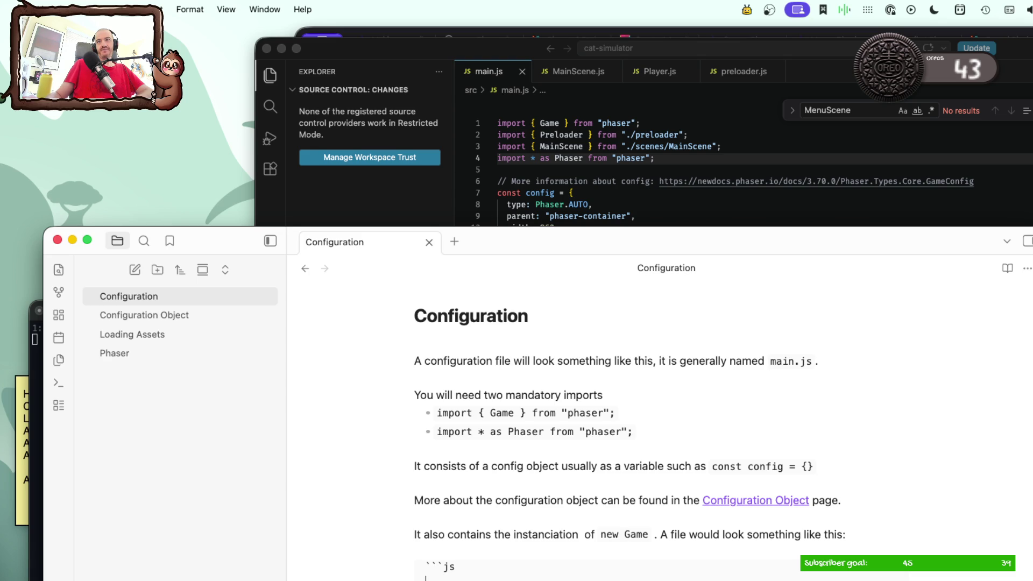
Step: Copy the 'import * as Phaser' and 'import { Game }' lines from main.js into the block
left_click(656, 184)
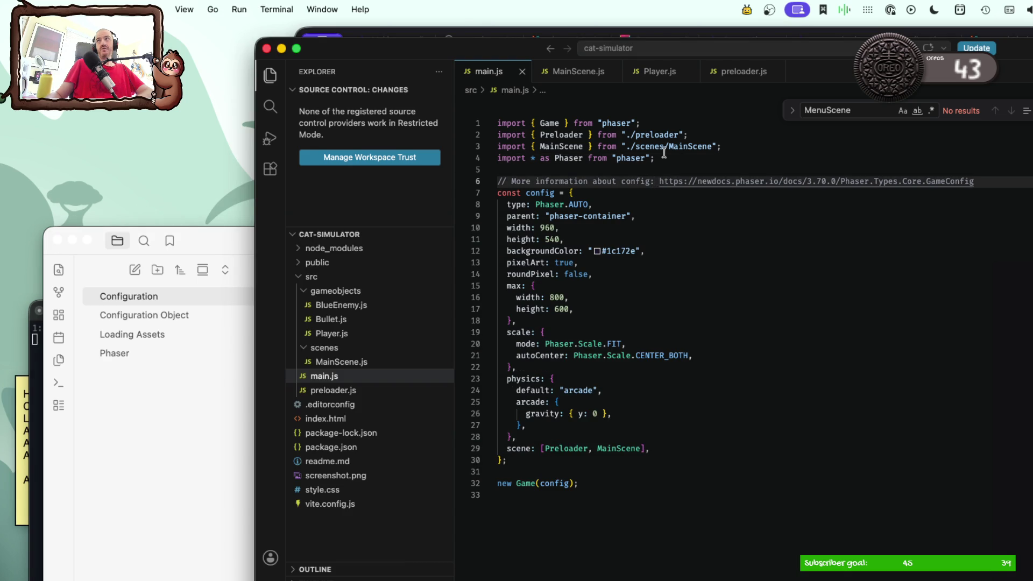
left_click_drag(674, 153, 486, 160)
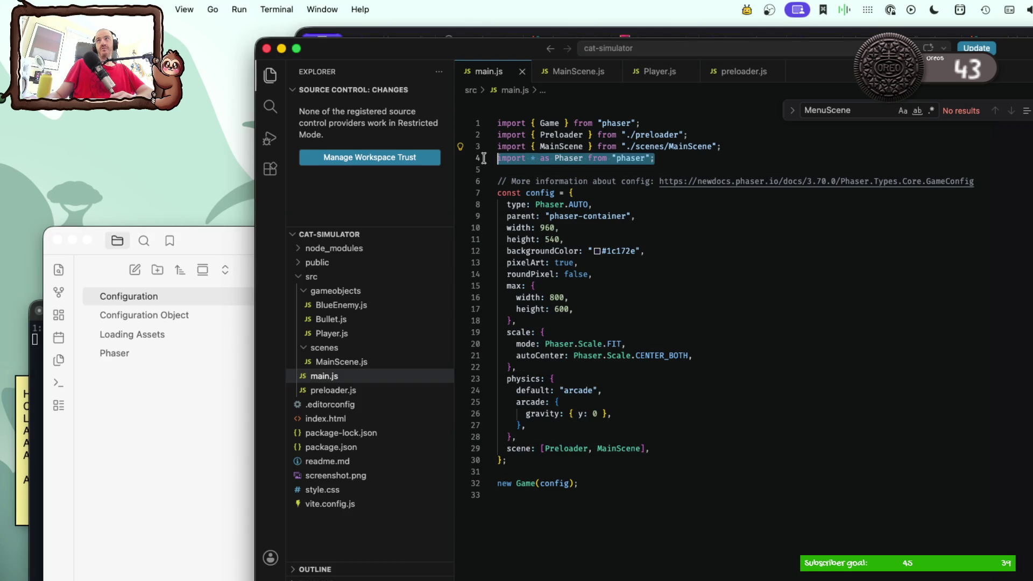
key("super+Tab")
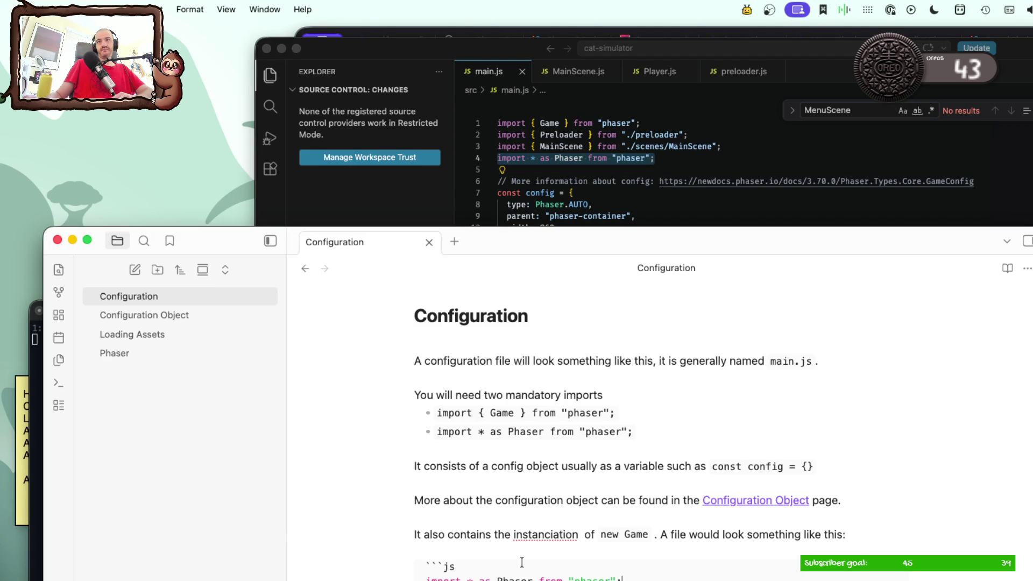
key("super+Tab")
left_click_drag(497, 123, 641, 122)
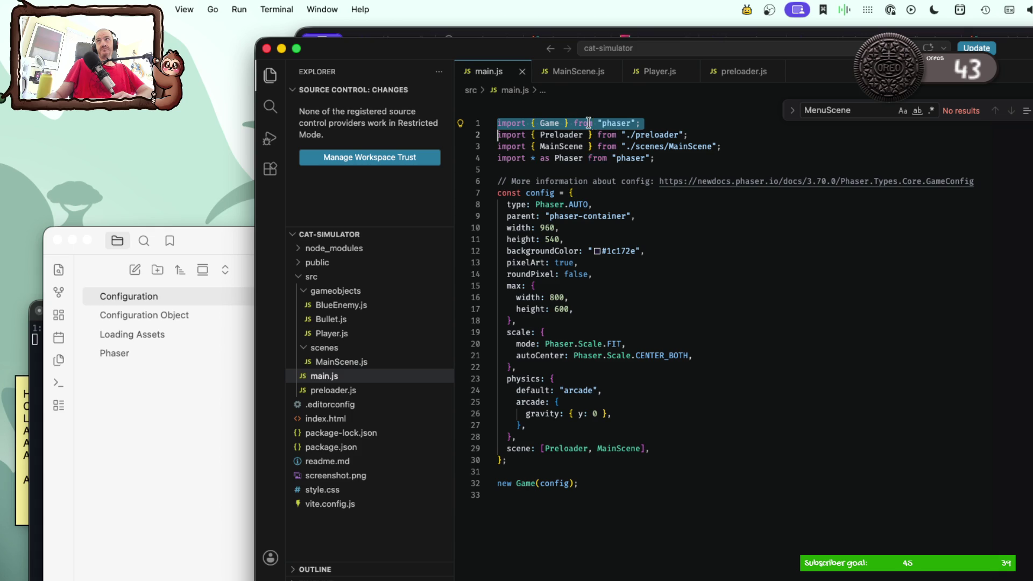
key("super+Tab")
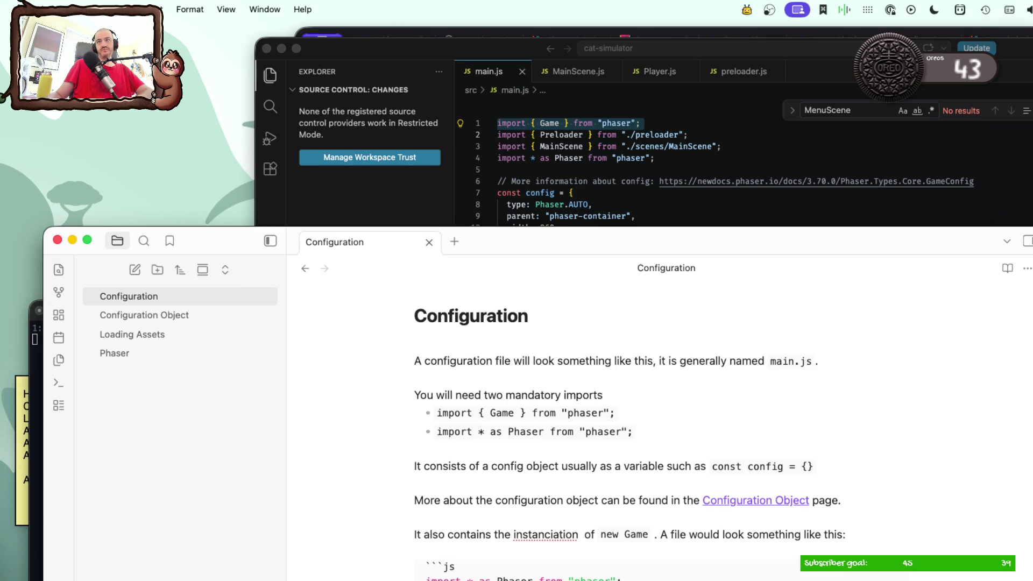
Step: Copy the 'const config' and 'new Game(config)' lines from main.js into the block
left_click(632, 216)
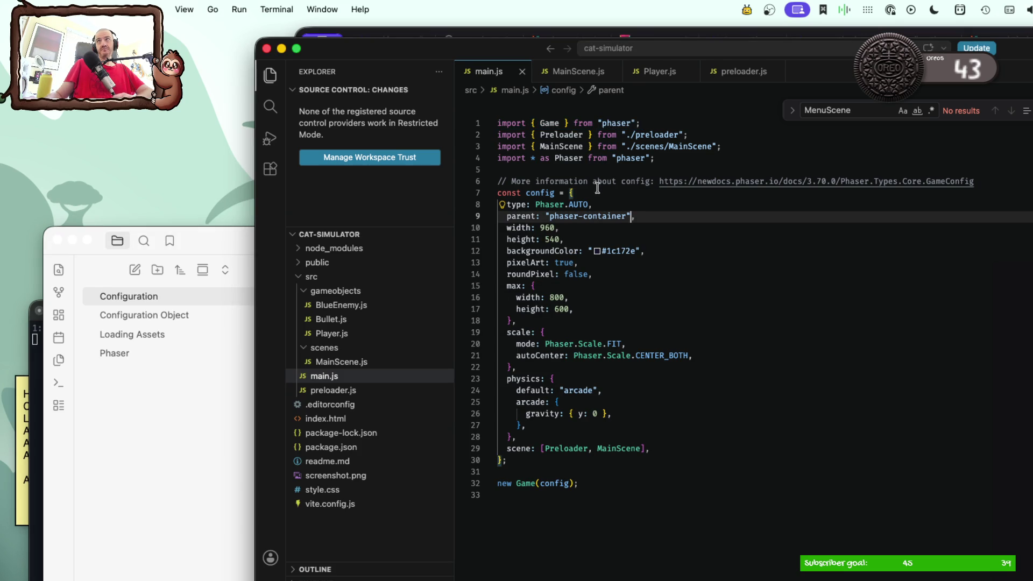
left_click_drag(596, 187, 497, 194)
key("super+Tab")
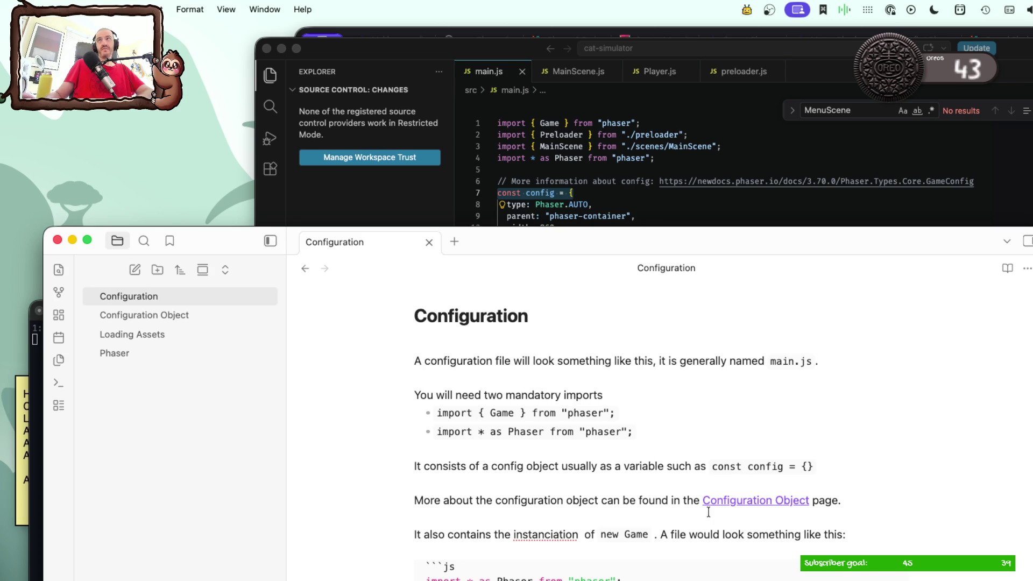
key("super+Tab")
left_click_drag(591, 493, 496, 485)
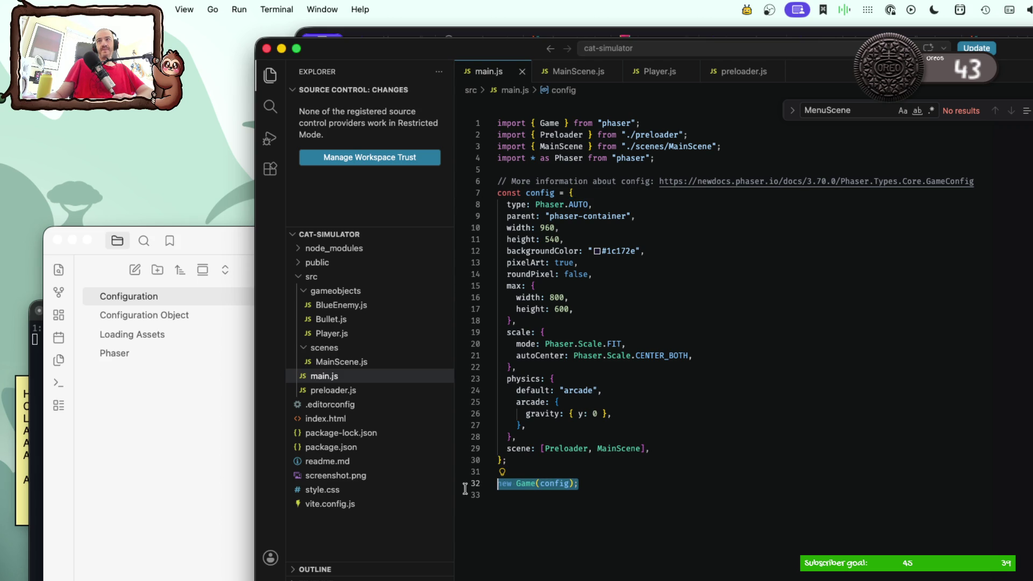
key("super+Tab")
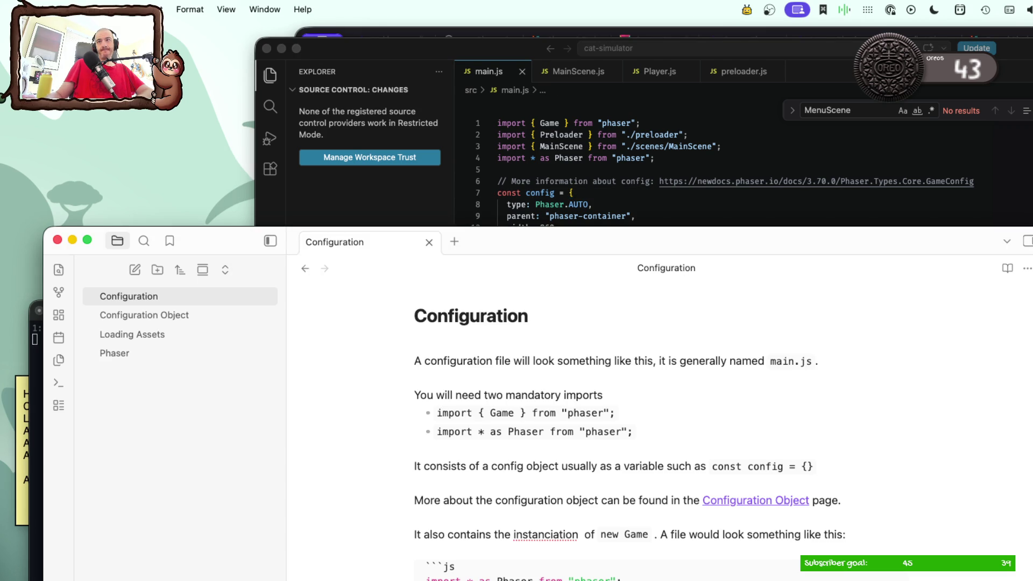
Step: Glance at preloader.js and main.js in VS Code, then return to Obsidian and move the notes window higher
left_click(604, 124)
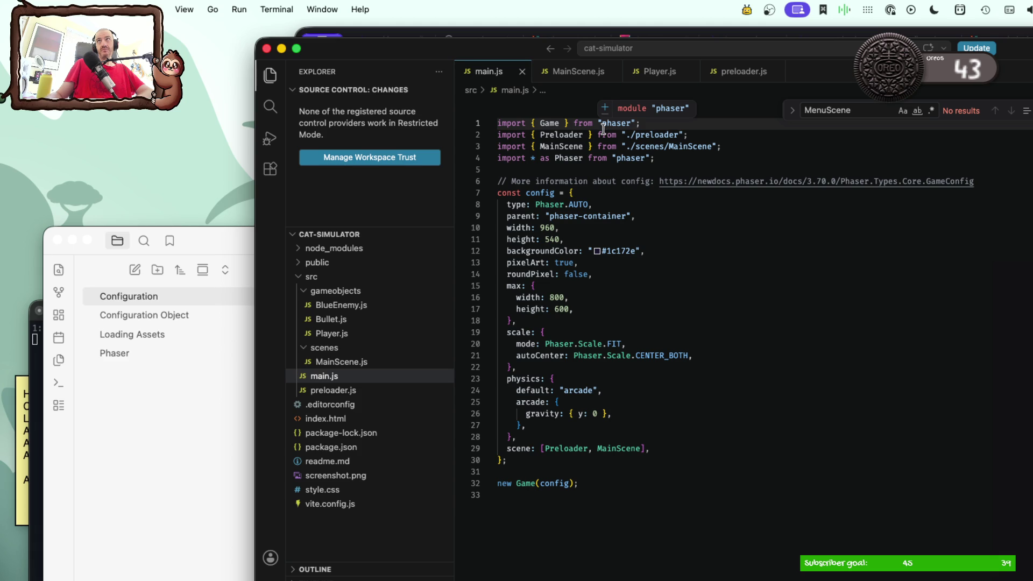
left_click(726, 74)
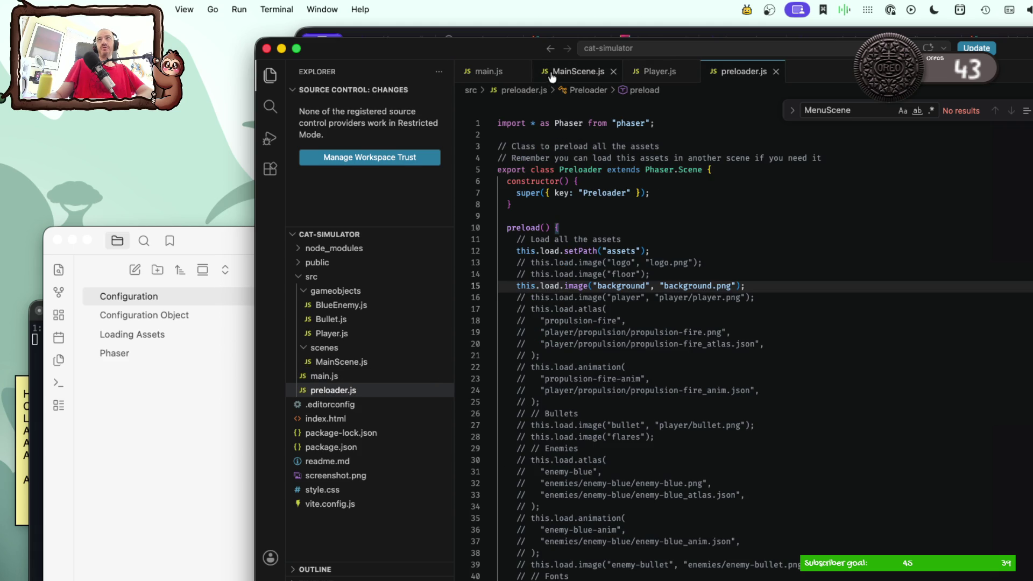
left_click(509, 74)
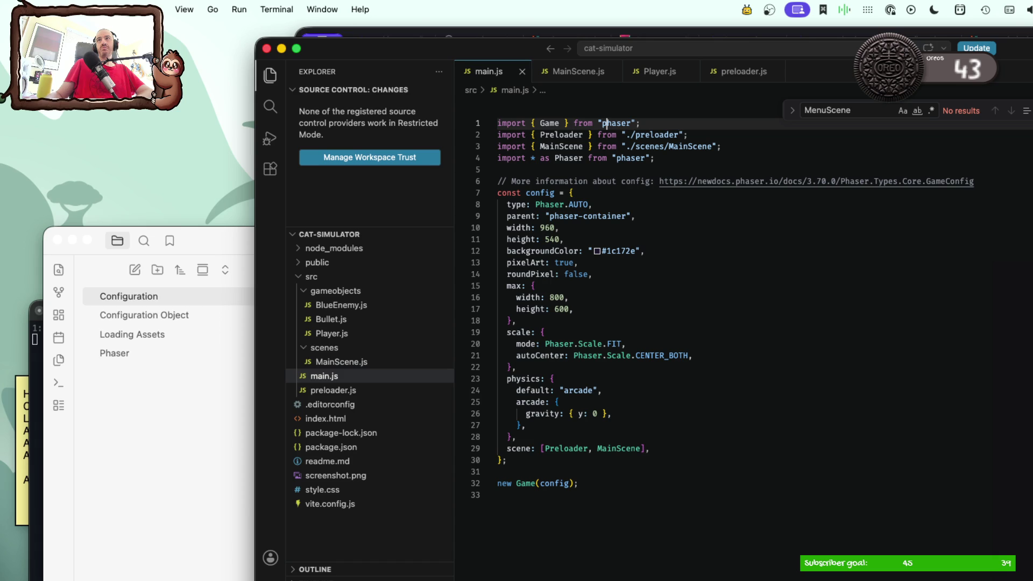
key("super+Tab")
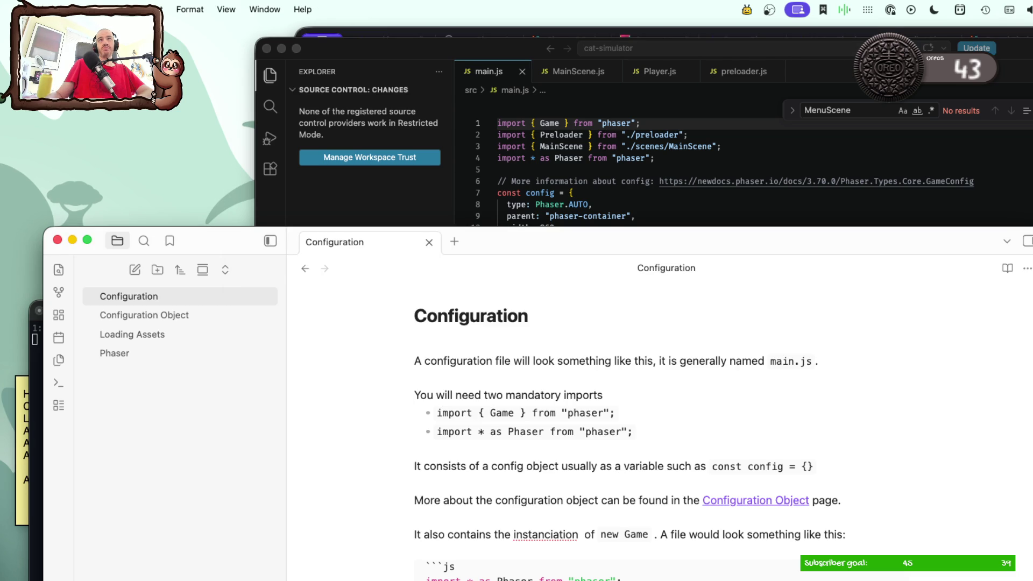
left_click_drag(535, 250, 541, 167)
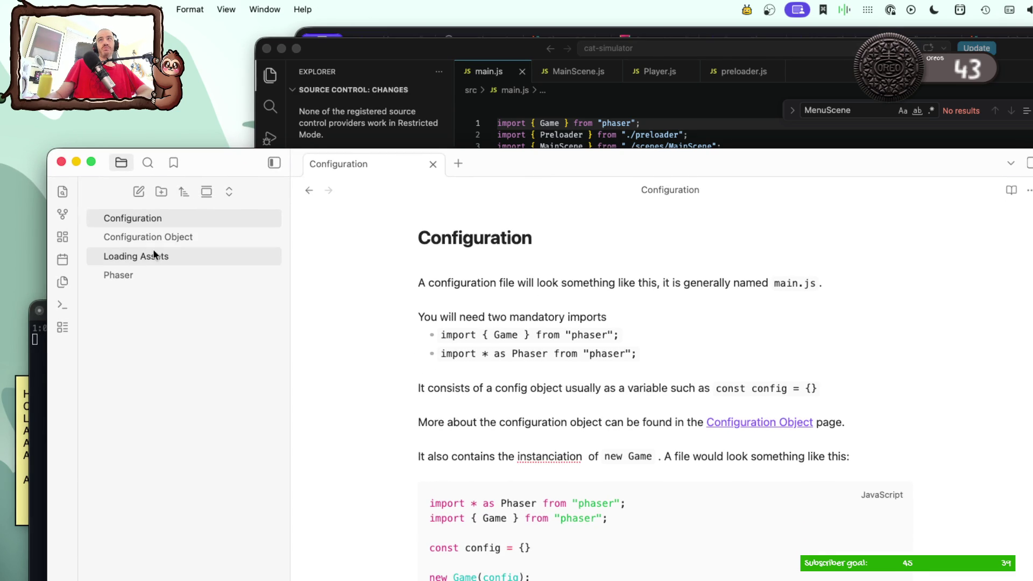
Step: Open the Loading Assets note, then select all of the preloader.js code in VS Code
left_click(153, 255)
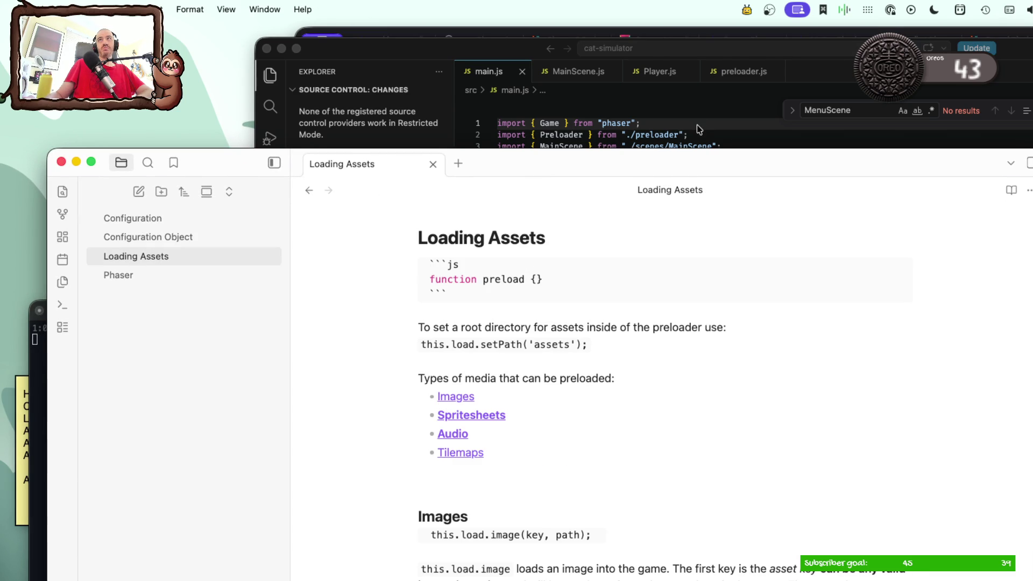
left_click(697, 124)
left_click(731, 73)
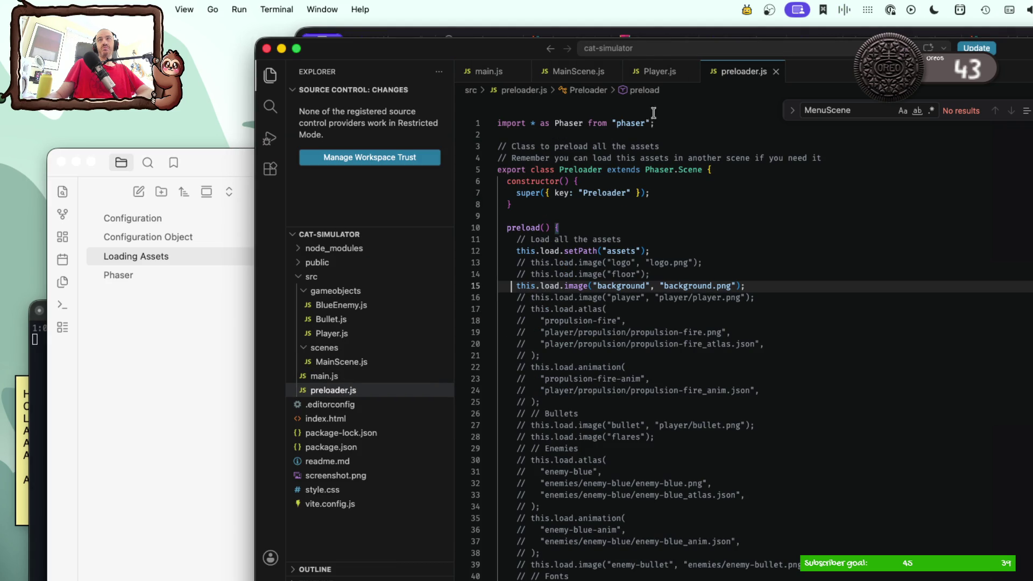
left_click(581, 172)
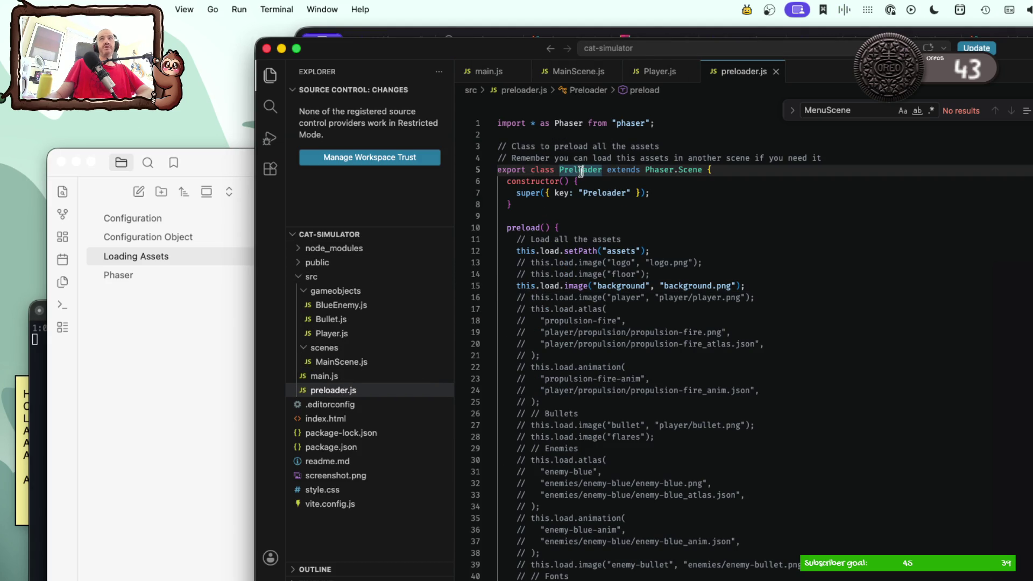
left_click_drag(521, 205, 484, 172)
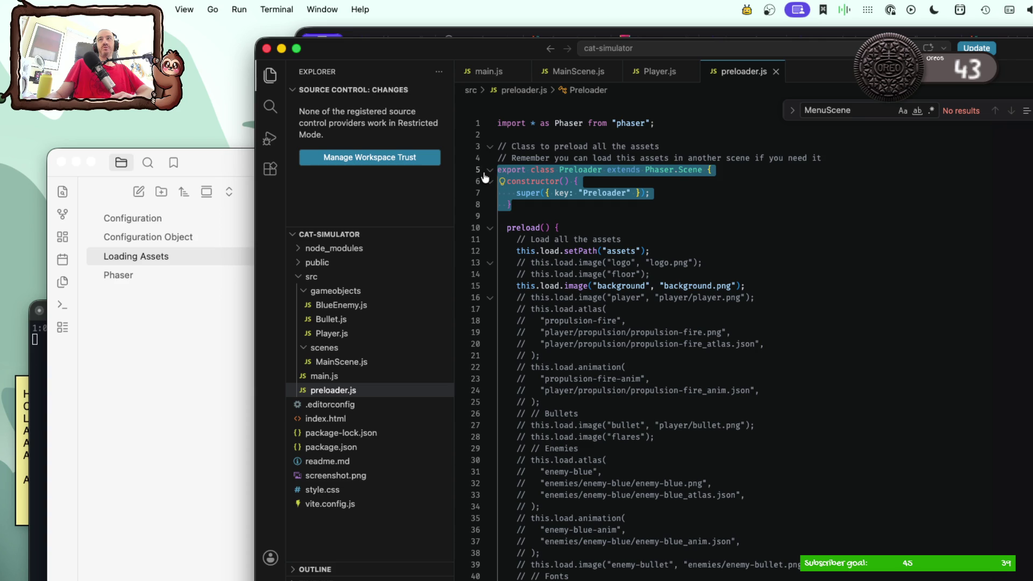
scroll(531, 240, "down", 15)
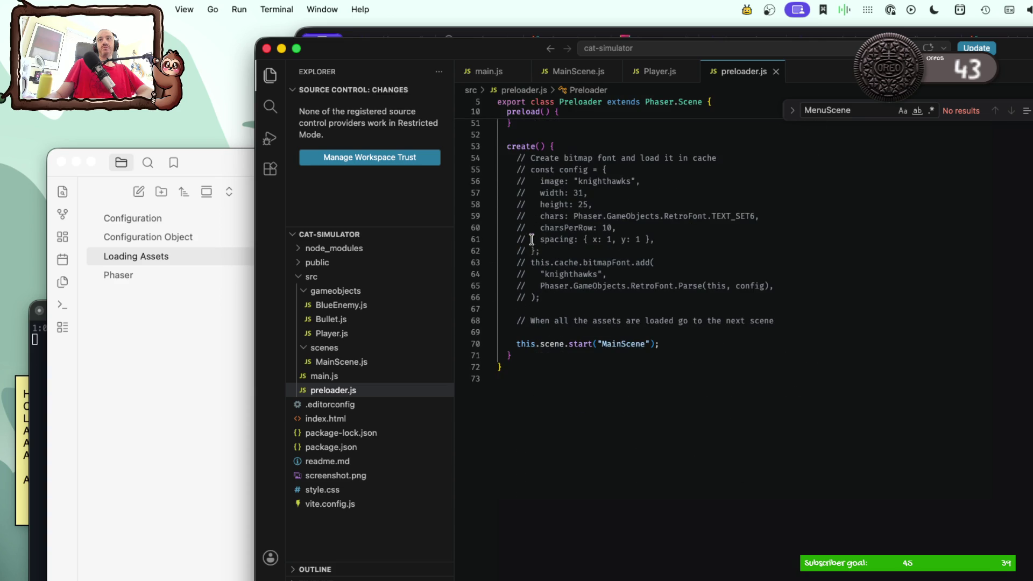
scroll(531, 240, "up", 2)
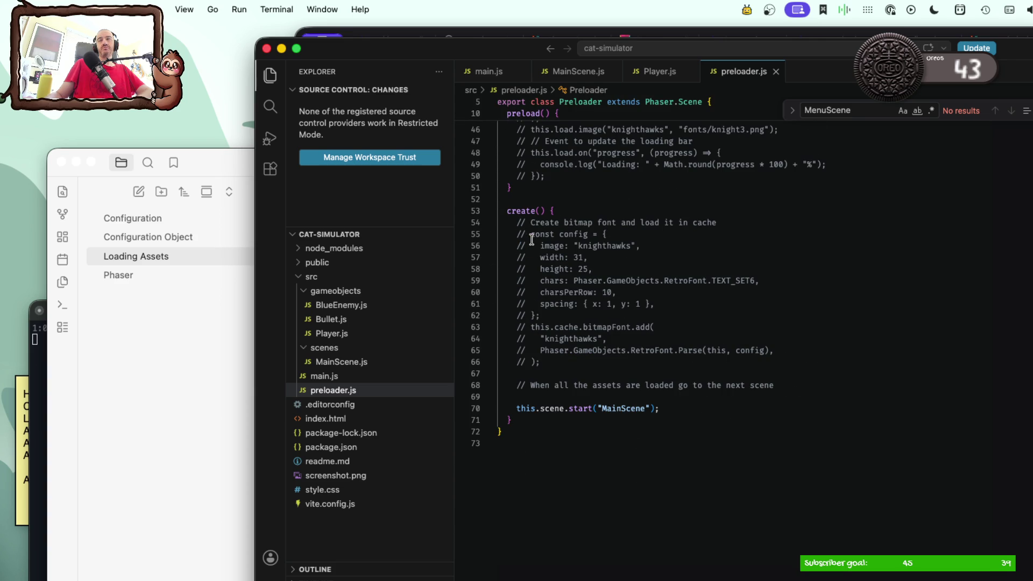
left_click_drag(511, 420, 453, 66)
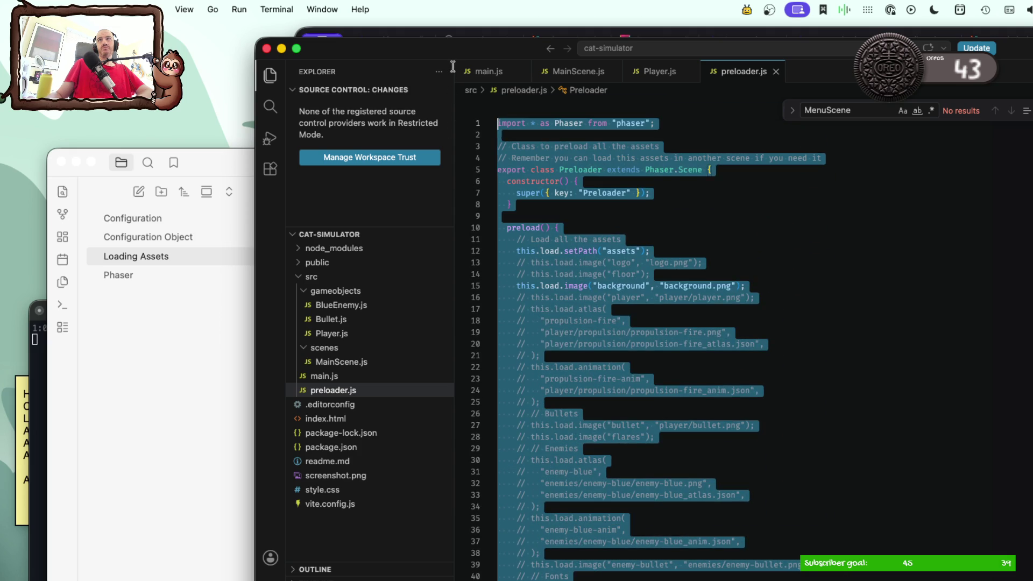
Step: Bring Obsidian forward and create a new empty note
left_click(145, 368)
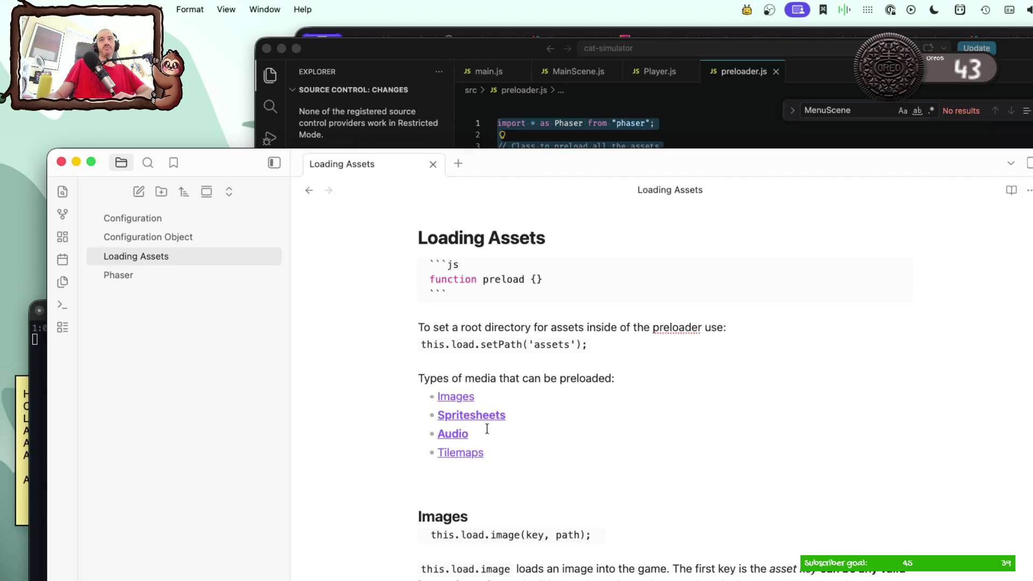
scroll(487, 429, "down", 1)
scroll(487, 429, "down", 2)
scroll(487, 429, "down", 5)
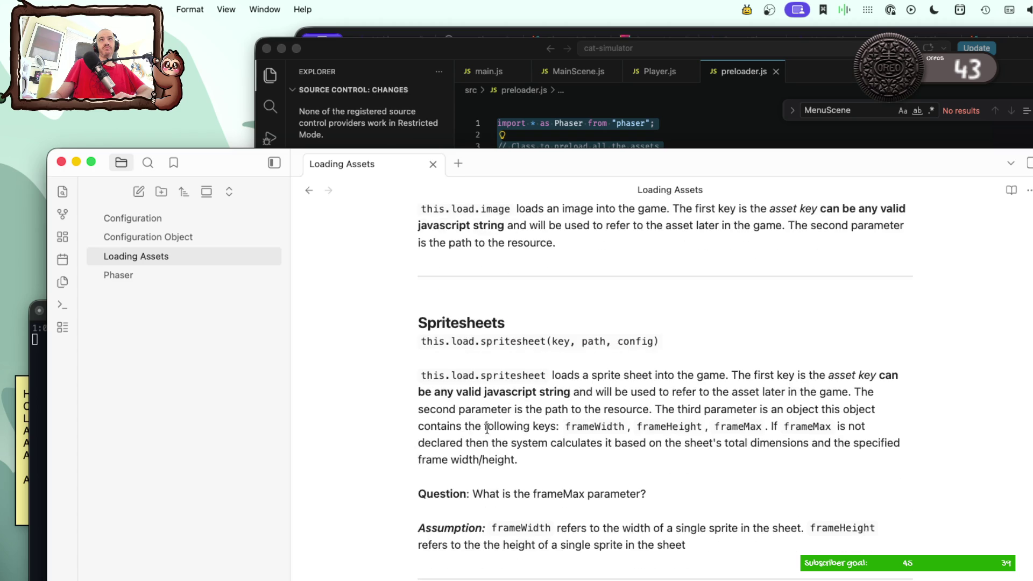
scroll(487, 429, "up", 8)
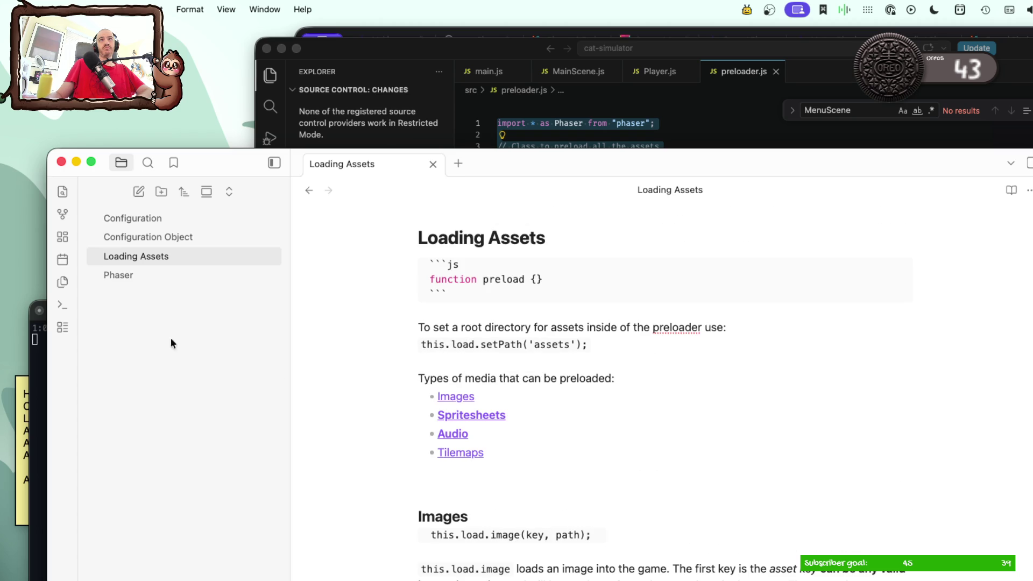
left_click(139, 192)
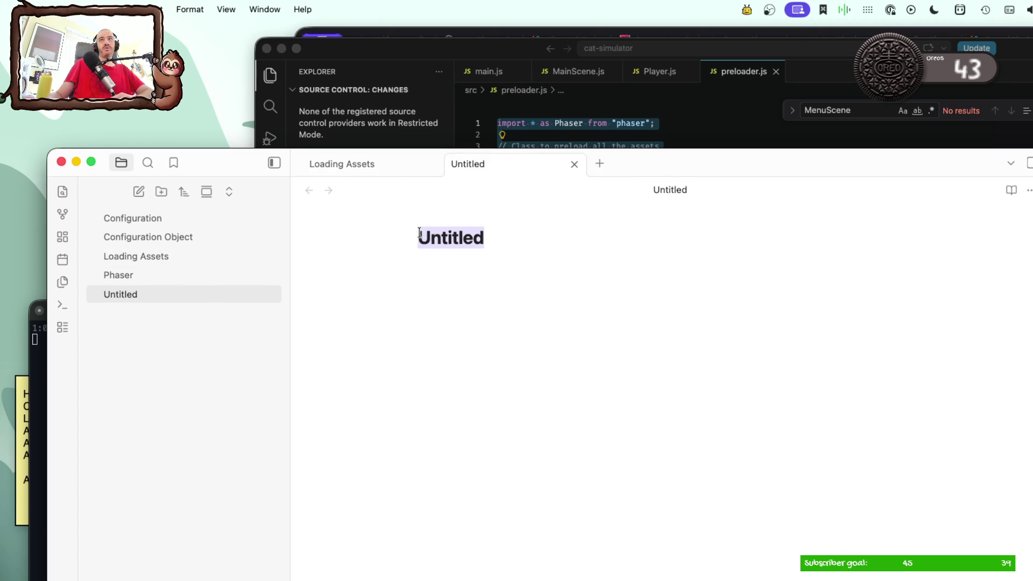
type("Pr")
Step: Title the new note 'Preloader File' and paste the preloader.js code into its body
key("BackSpace")
type("re;oader f")
key("BackSpace")
key("BackSpace")
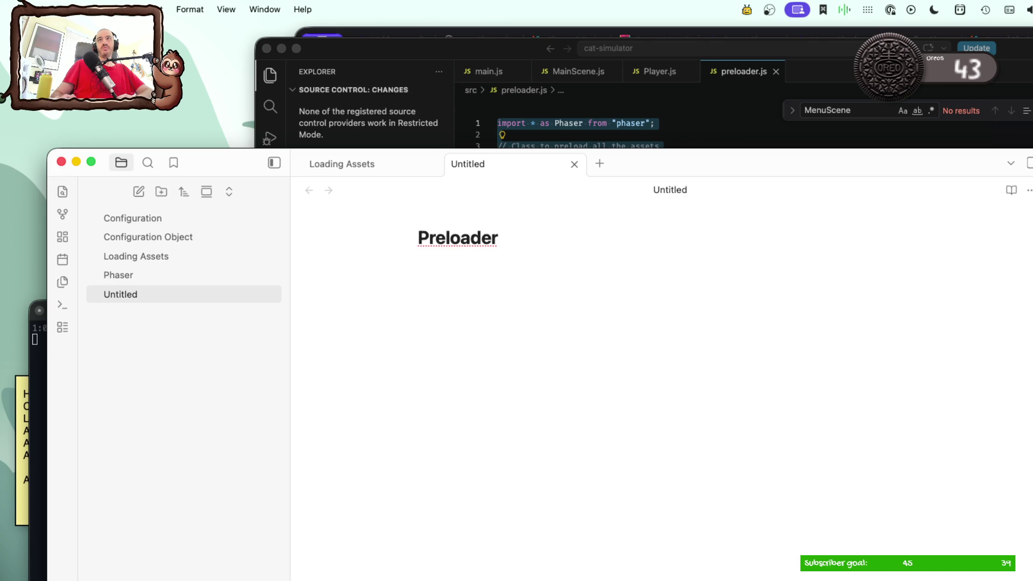
type("File")
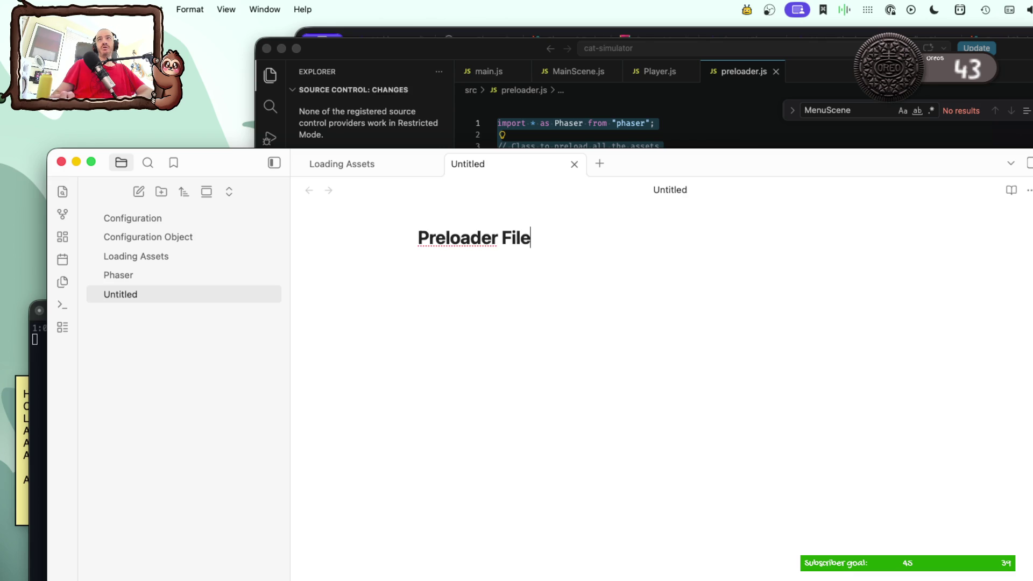
key("Return")
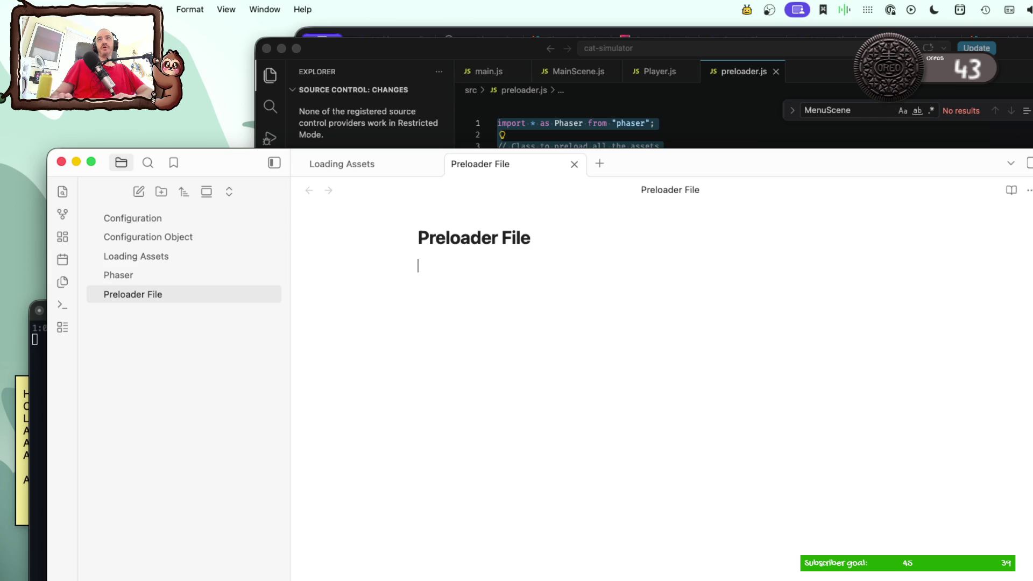
key("super+v")
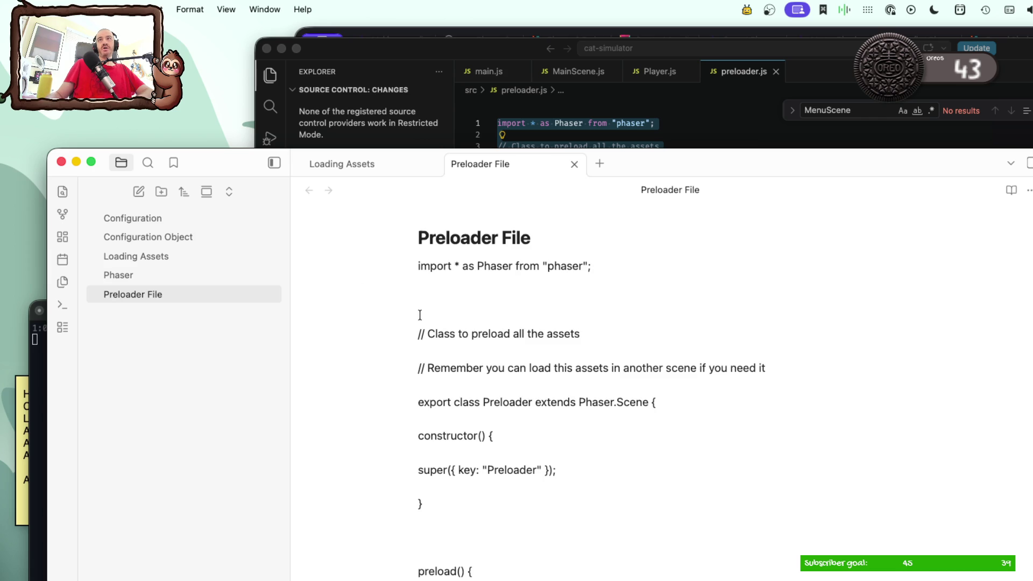
key("BackSpace")
key("BackSpace")
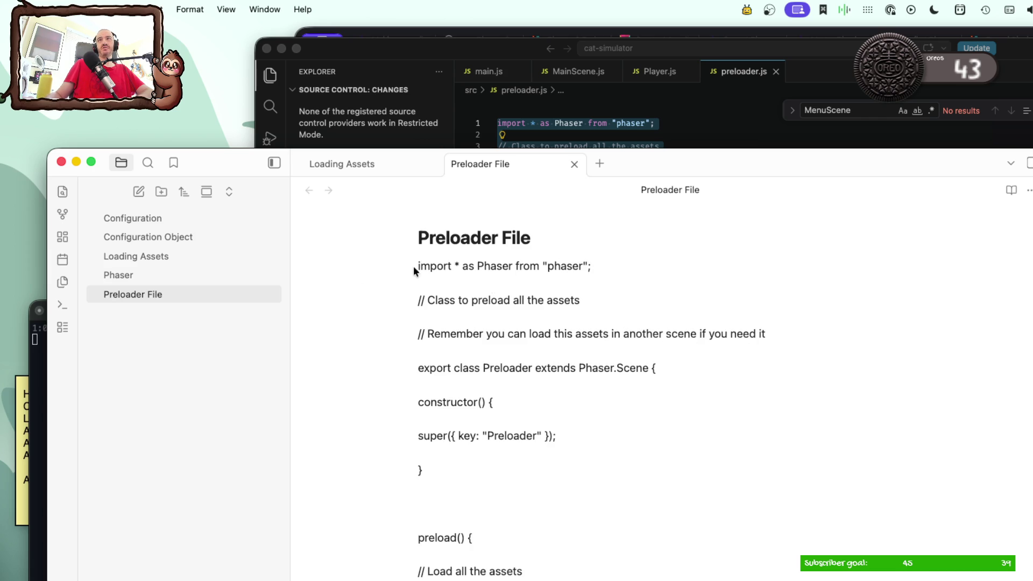
Step: Add an empty ```js code block above the pasted code and select the code from the import line down
key("Return")
key("Up")
type("```js")
key("Return")
key("Return")
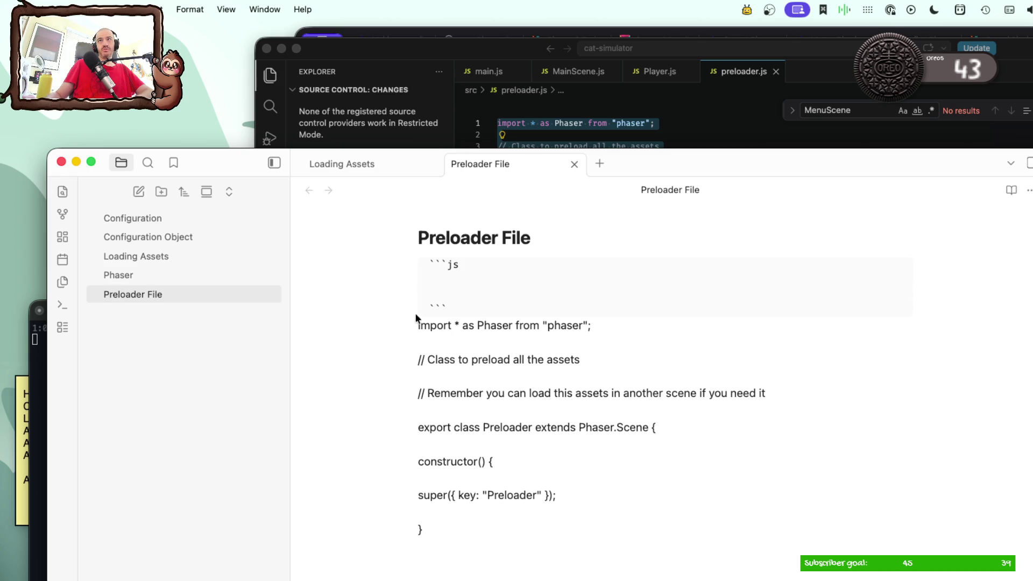
mouse_move(418, 324)
left_mouse_down()
mouse_move(528, 436)
mouse_move(423, 563)
left_mouse_up()
scroll(517, 403, "down", 5)
scroll(517, 405, "down", 5)
scroll(516, 403, "down", 5)
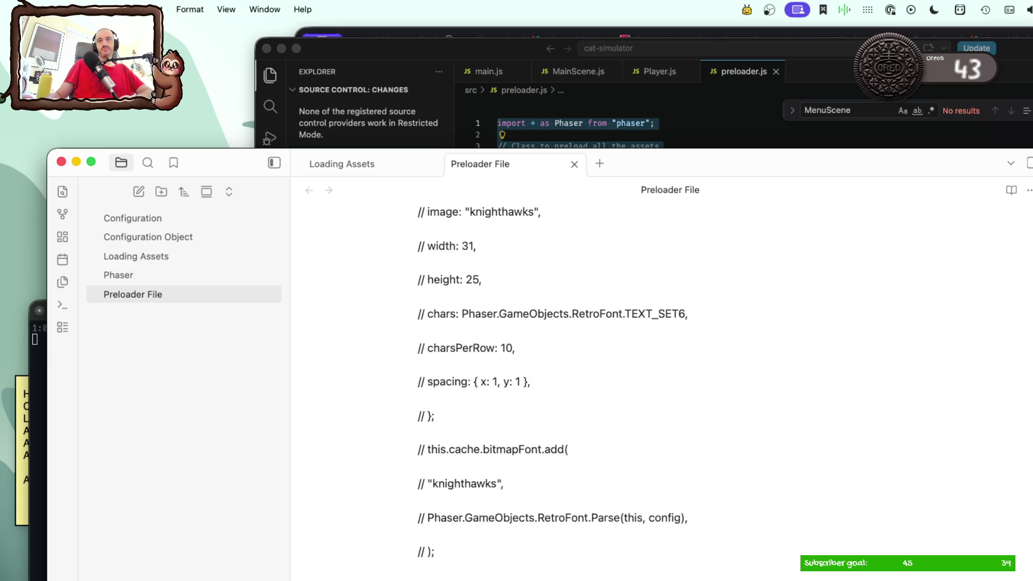
scroll(554, 514, "down", 5)
Step: Move the pasted preloader code inside the JavaScript code block
left_click(546, 476, "shift")
key("BackSpace")
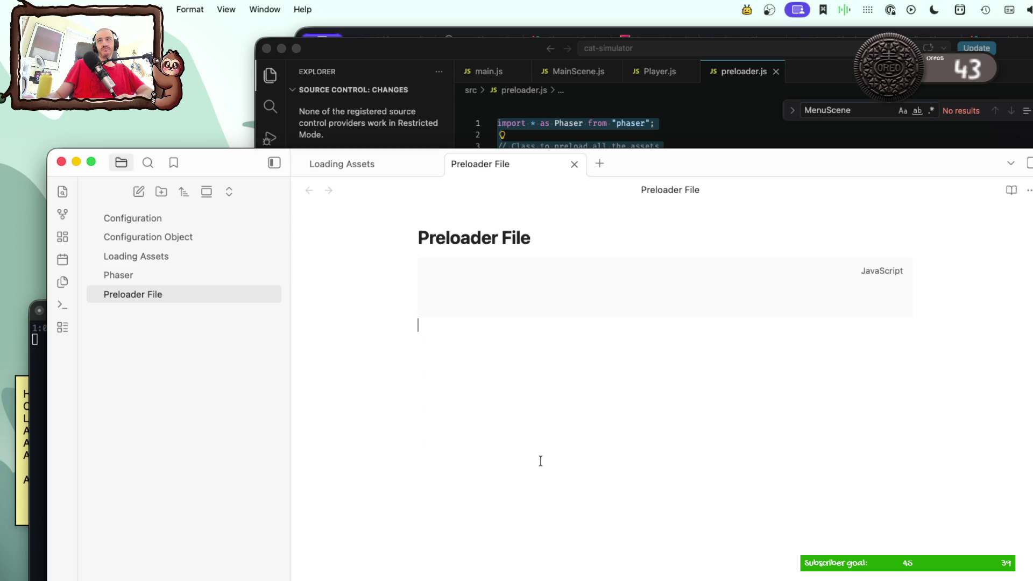
left_click(467, 291)
key("super+v")
scroll(461, 279, "up", 5)
scroll(479, 363, "up", 5)
scroll(478, 363, "up", 10)
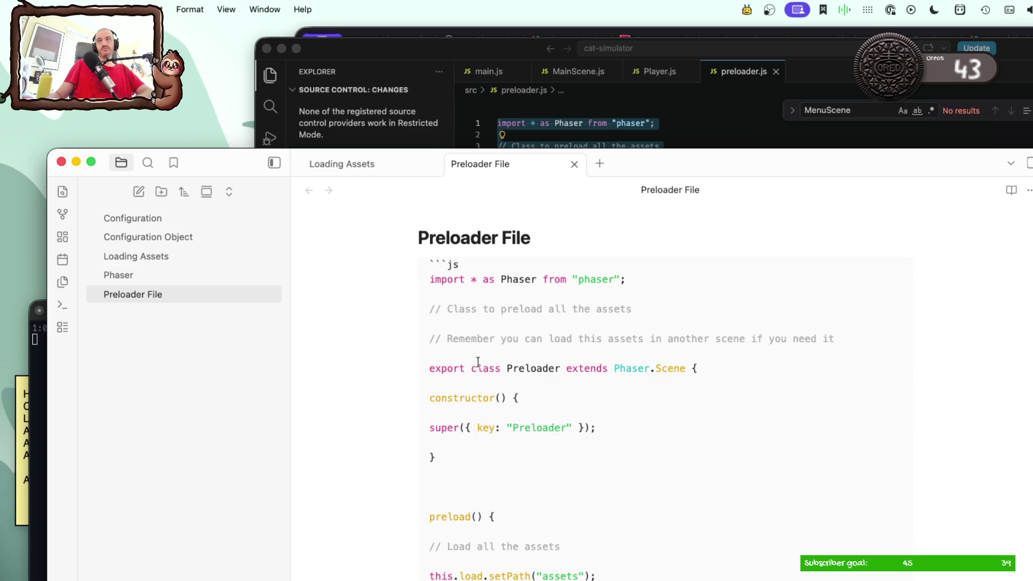
Step: Indent the constructor line, its super call and its closing brace
left_click(428, 399)
key("Tab")
key("Tab")
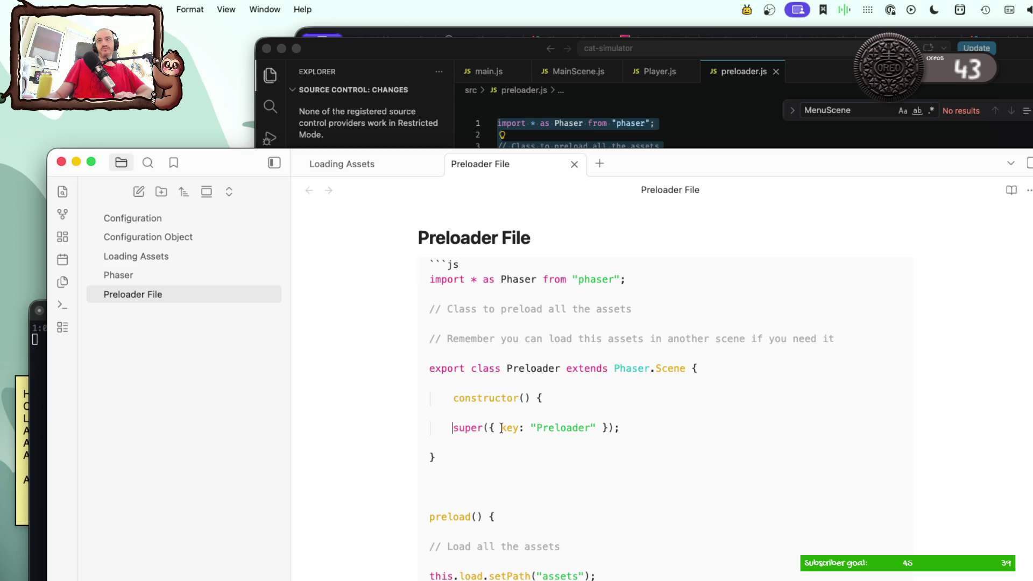
left_click(430, 457)
key("Tab")
left_click(447, 429)
key("Tab")
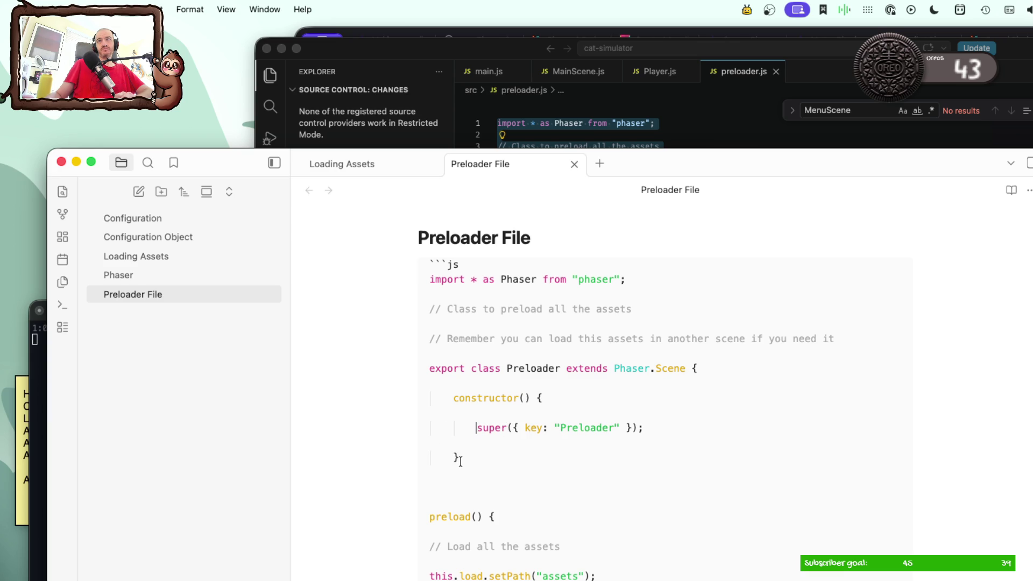
scroll(460, 462, "down", 1)
scroll(438, 500, "down", 1)
scroll(448, 499, "down", 2)
scroll(461, 468, "down", 1)
Step: Delete the 'Load all the assets', logo and floor comment lines and the blank line after setPath
triple_click(469, 449)
key("BackSpace")
key("BackSpace")
key("BackSpace")
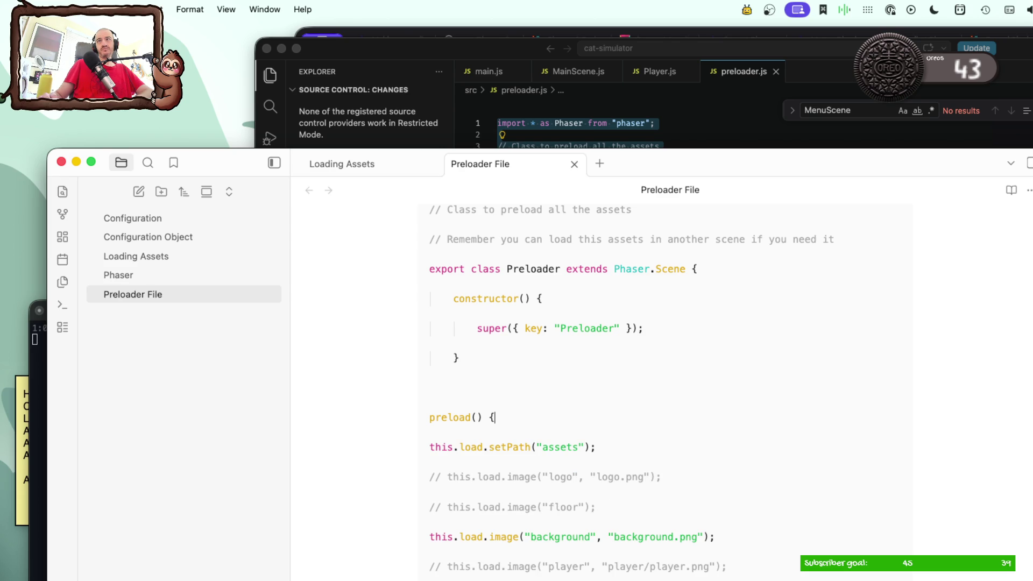
scroll(526, 452, "down", 10)
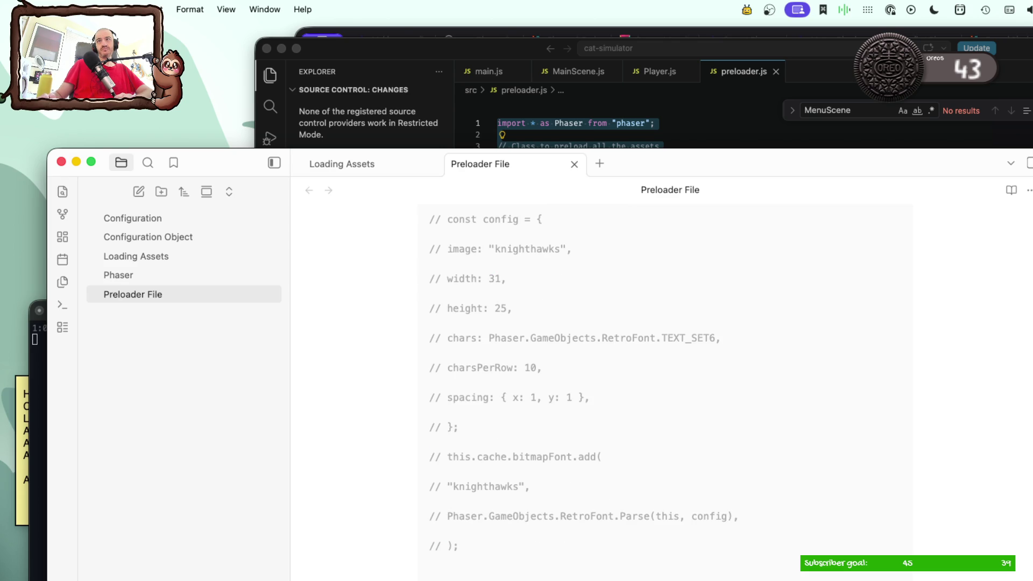
scroll(530, 456, "up", 4)
scroll(530, 456, "up", 3)
scroll(530, 456, "up", 5)
scroll(531, 456, "up", 5)
scroll(530, 458, "up", 5)
scroll(530, 458, "down", 3)
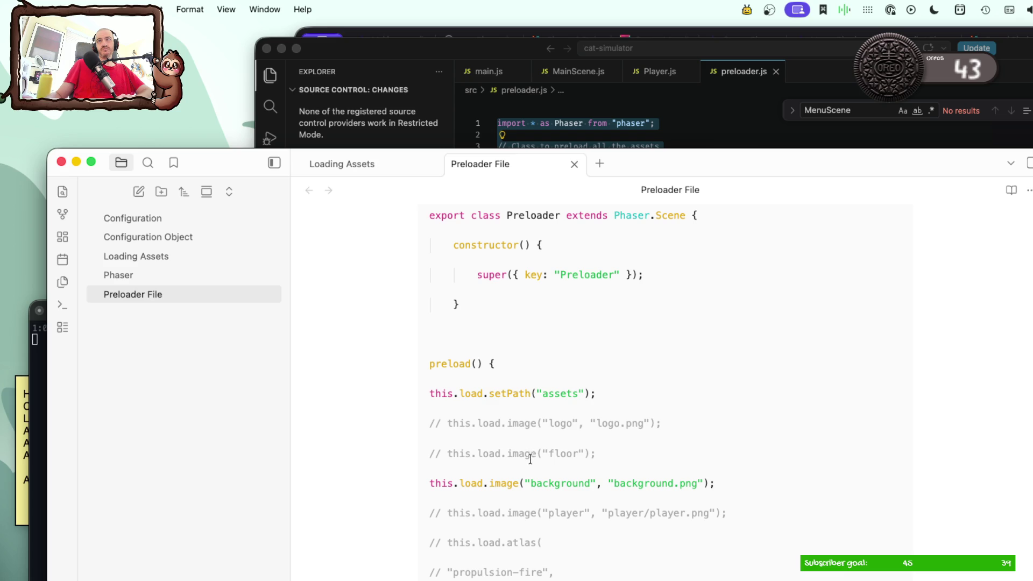
left_click_drag(616, 455, 383, 422)
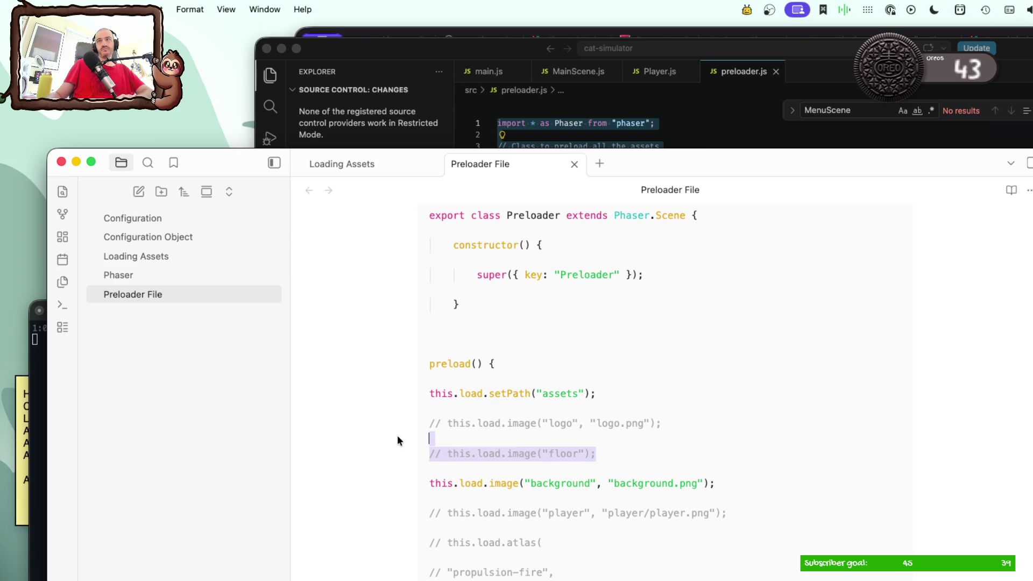
key("Right")
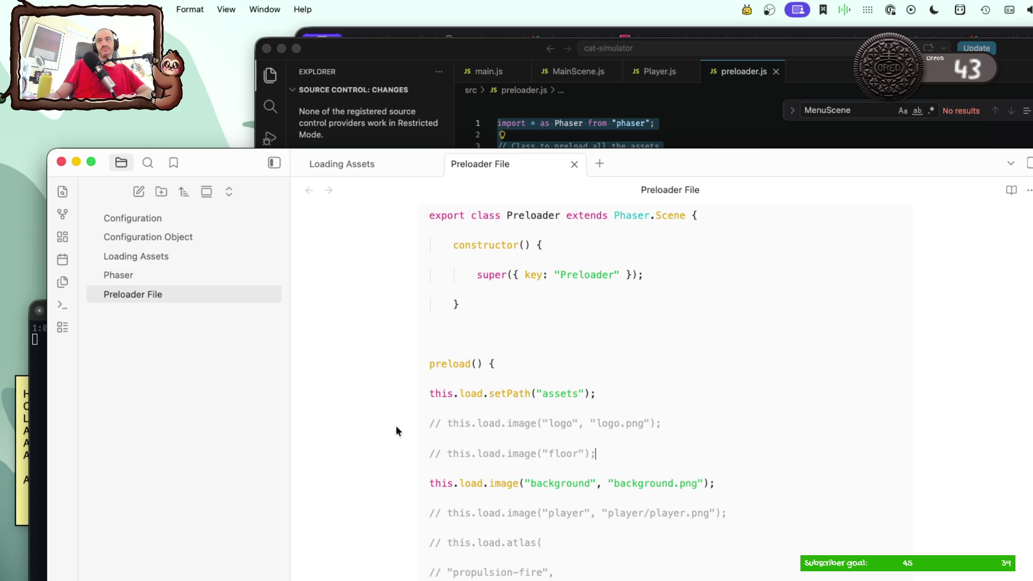
left_click_drag(602, 452, 421, 420)
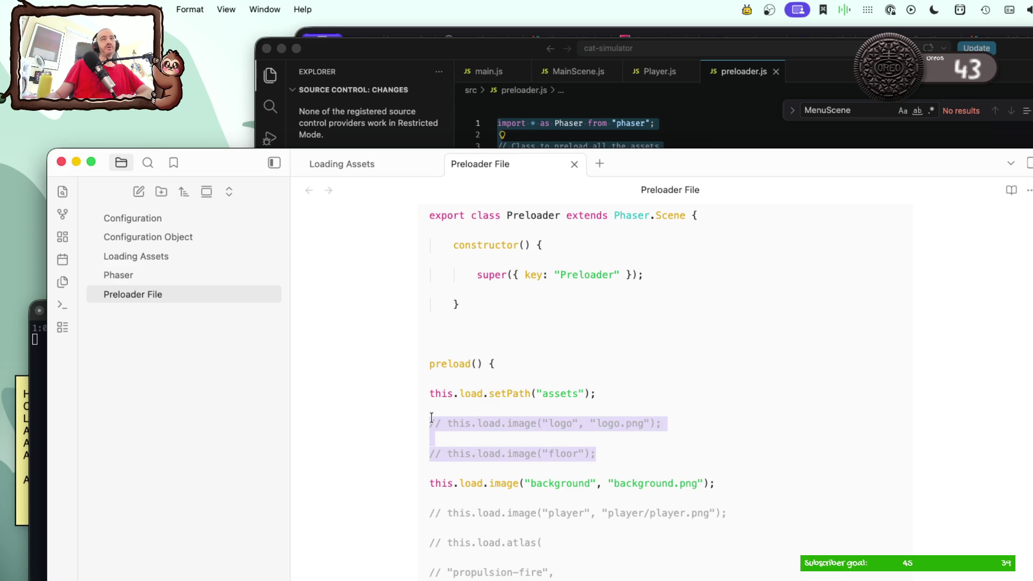
key("BackSpace")
key("BackSpace")
key("Delete")
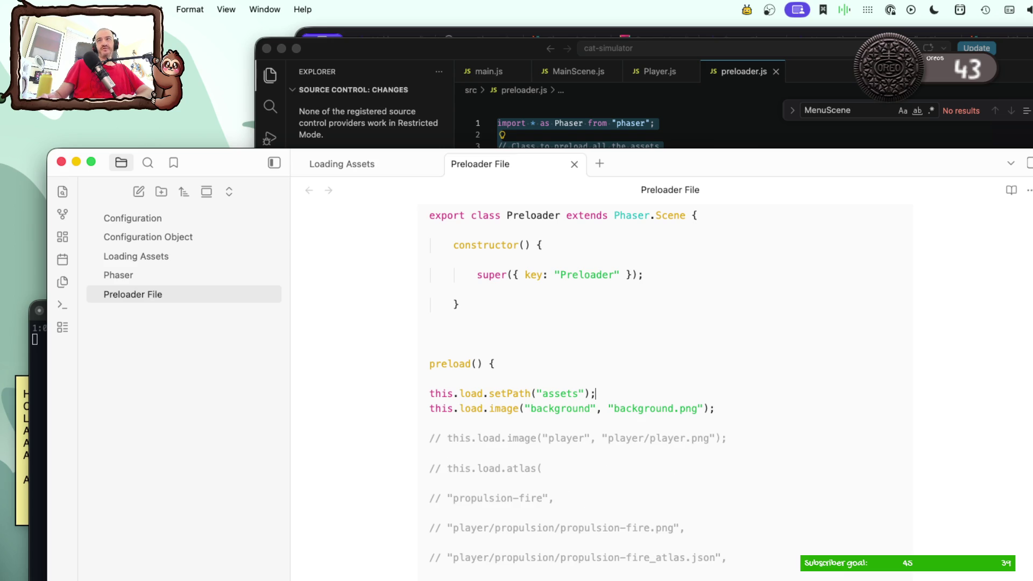
Step: Delete the remaining commented-out loader lines from preload()
left_click_drag(428, 436, 563, 539)
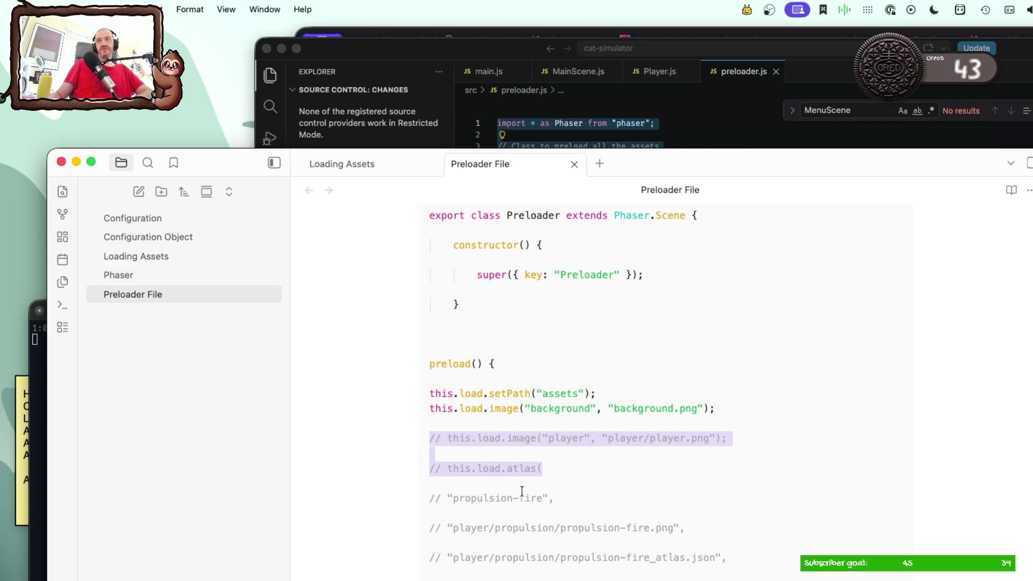
scroll(562, 540, "down", 5)
scroll(563, 540, "down", 2)
scroll(563, 540, "down", 5)
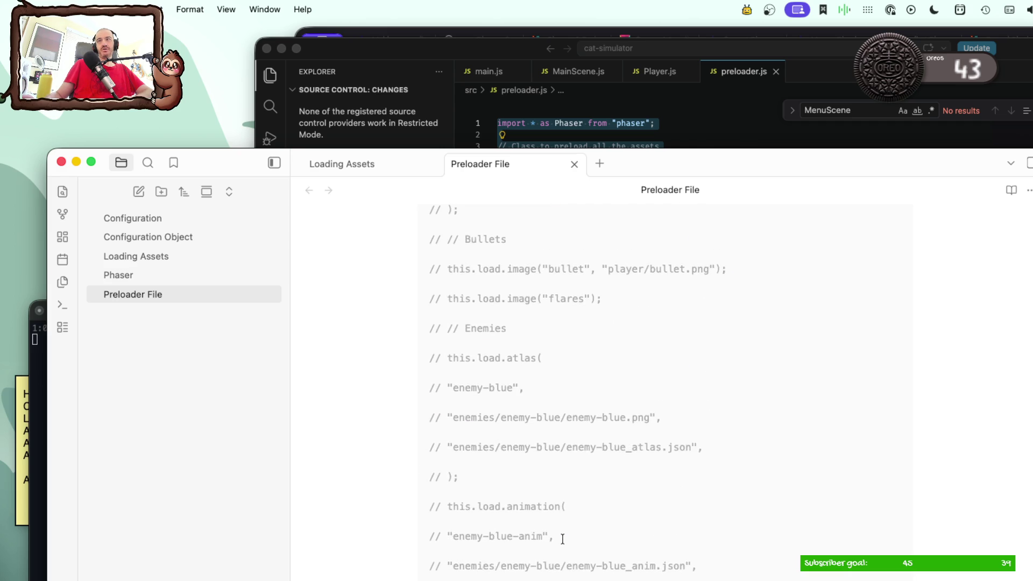
scroll(563, 540, "down", 5)
scroll(562, 539, "down", 5)
scroll(559, 537, "down", 2)
left_click(516, 486, "shift")
key("BackSpace")
scroll(520, 488, "up", 3)
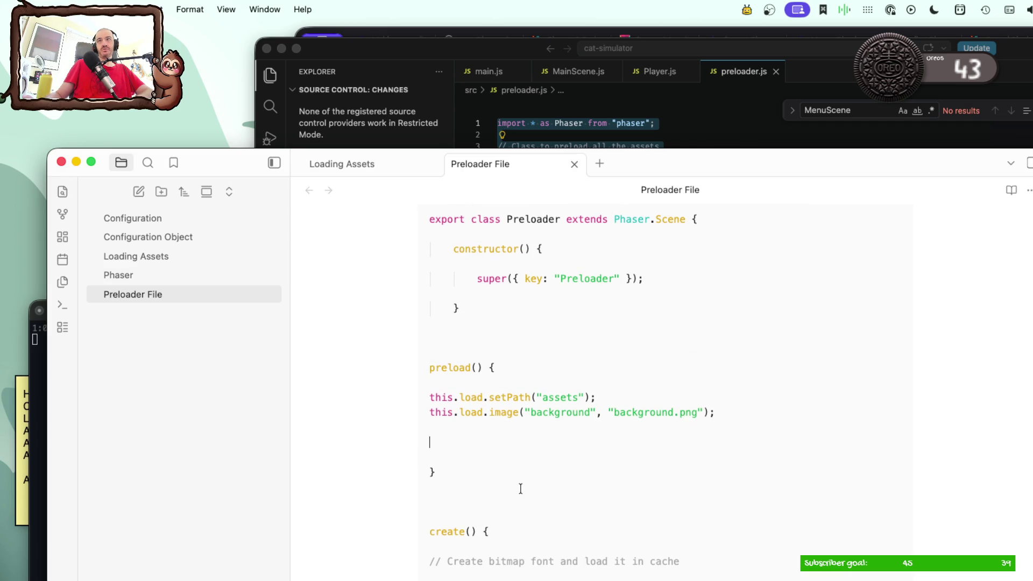
Step: Remove blank lines around the image call and indent the setPath and image lines in preload()
key("BackSpace")
key("BackSpace")
key("Delete")
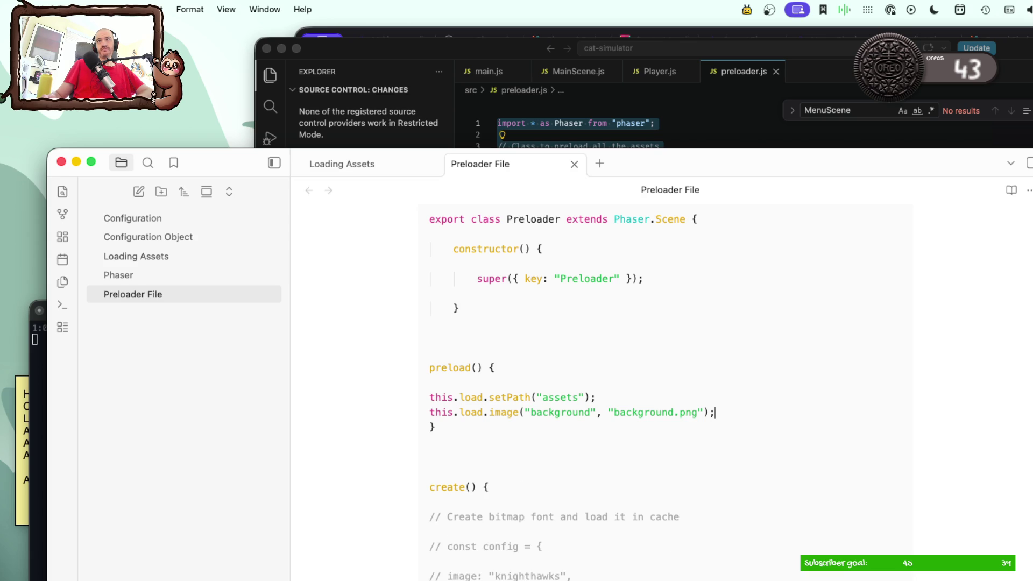
key("Up")
key("BackSpace")
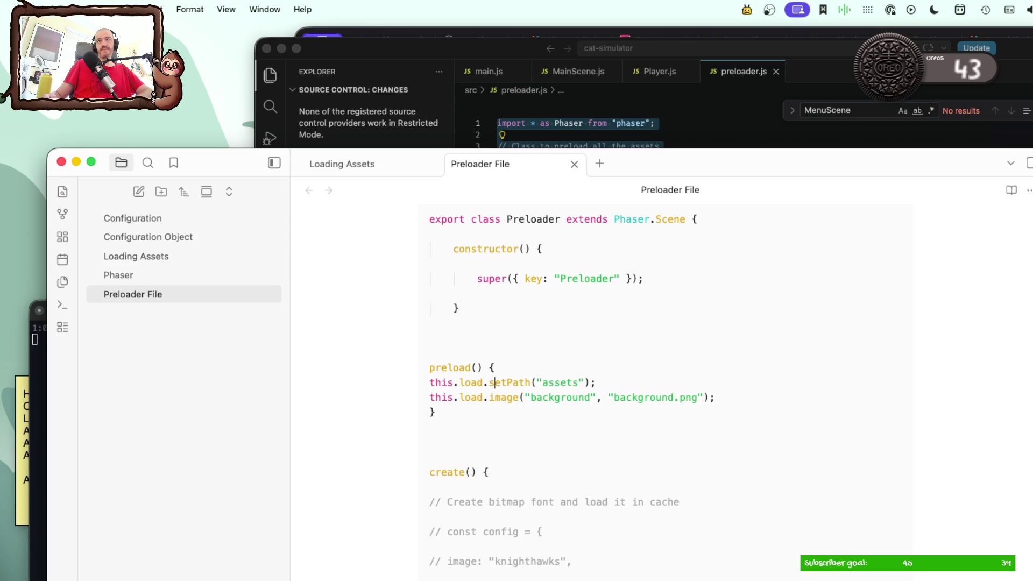
key("Tab")
key("Down")
key("Tab")
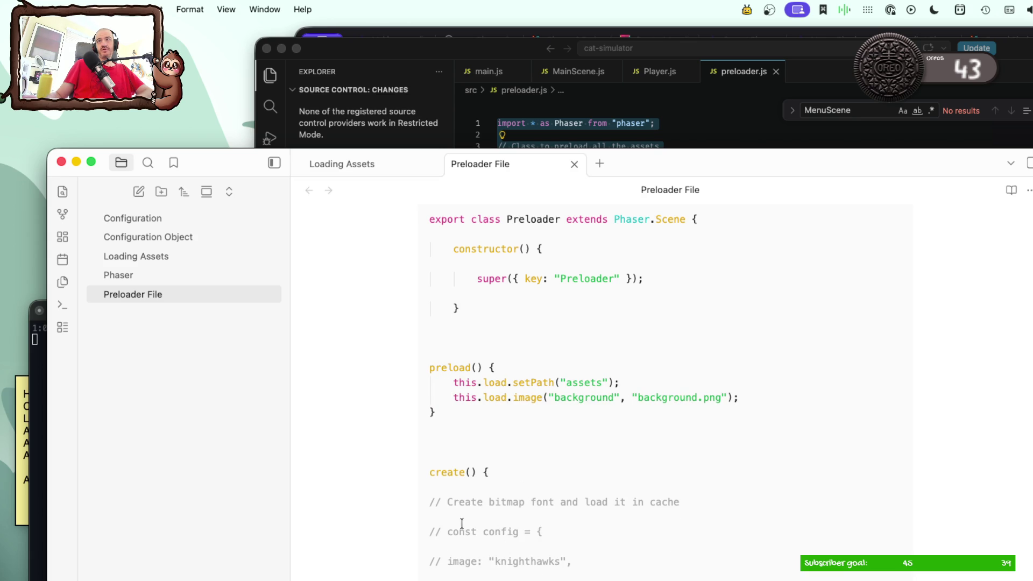
scroll(462, 523, "down", 1)
scroll(461, 524, "down", 3)
scroll(460, 521, "down", 3)
scroll(457, 516, "down", 1)
scroll(456, 515, "down", 2)
scroll(457, 515, "down", 2)
mouse_move(452, 504)
left_mouse_down()
mouse_move(397, 346)
mouse_move(432, 316)
left_mouse_up()
scroll(459, 397, "up", 3)
scroll(458, 396, "up", 7)
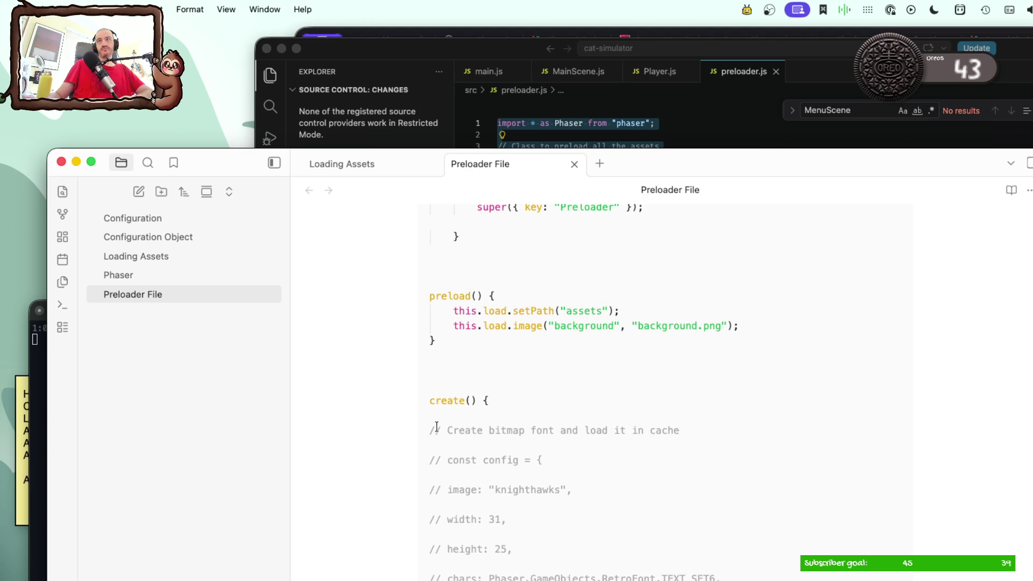
Step: Delete the commented-out font config in create() and indent the comment and scene.start lines
left_click(430, 430, "shift")
key("BackSpace")
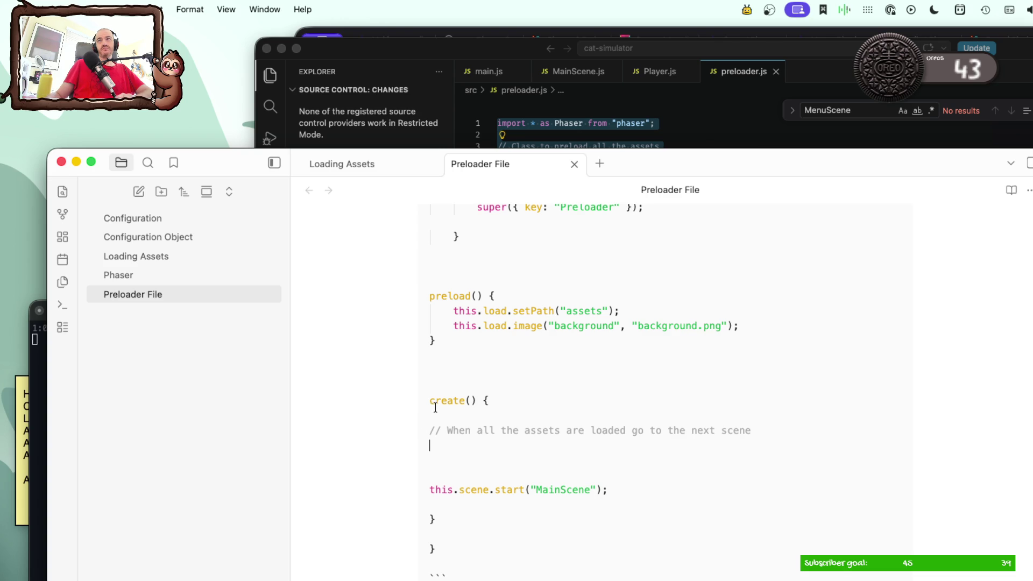
key("Tab")
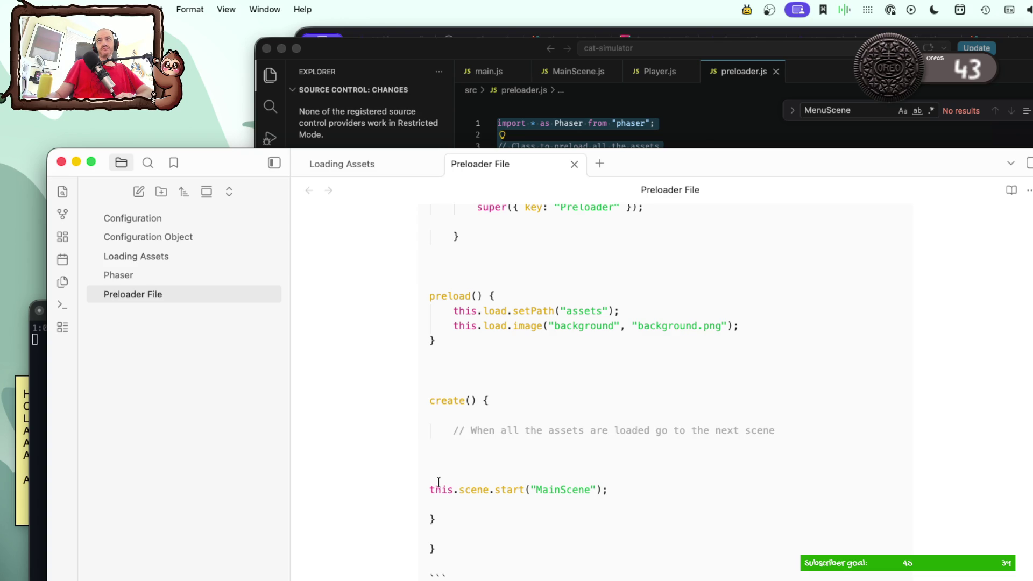
key("Tab")
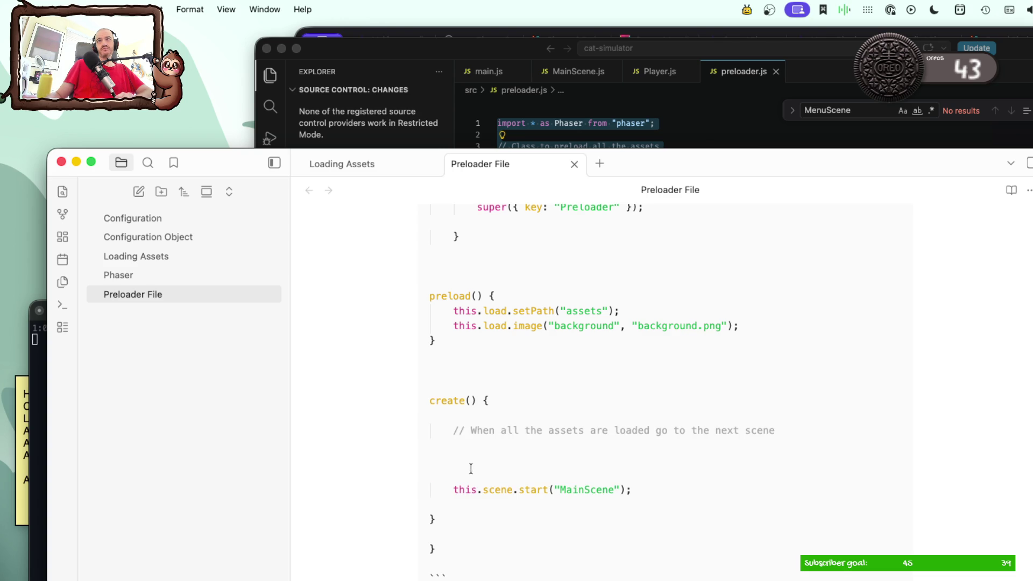
key("BackSpace")
key("BackSpace")
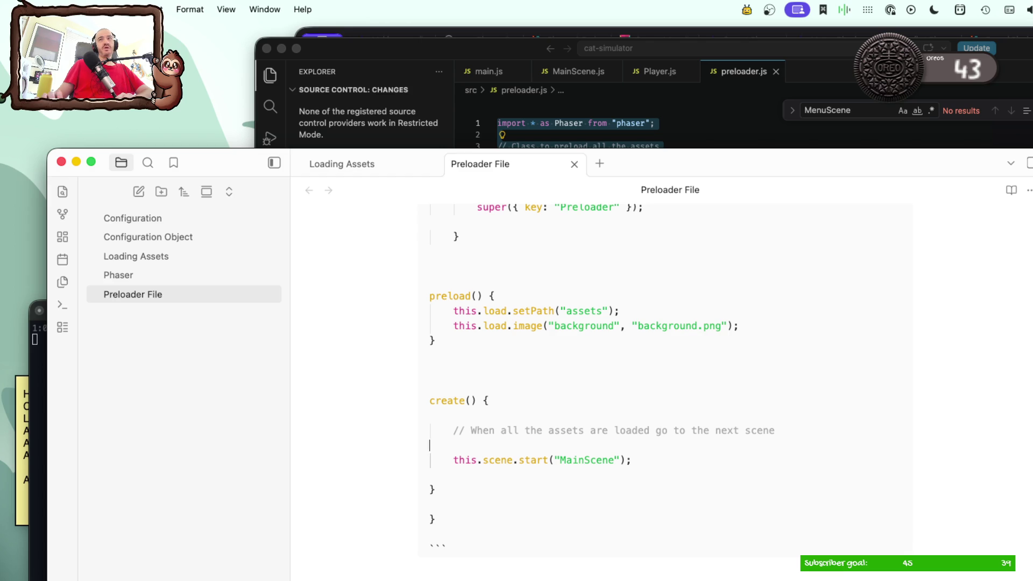
Step: Indent the whole create() and preload() methods one level inside the Preloader class
key("BackSpace")
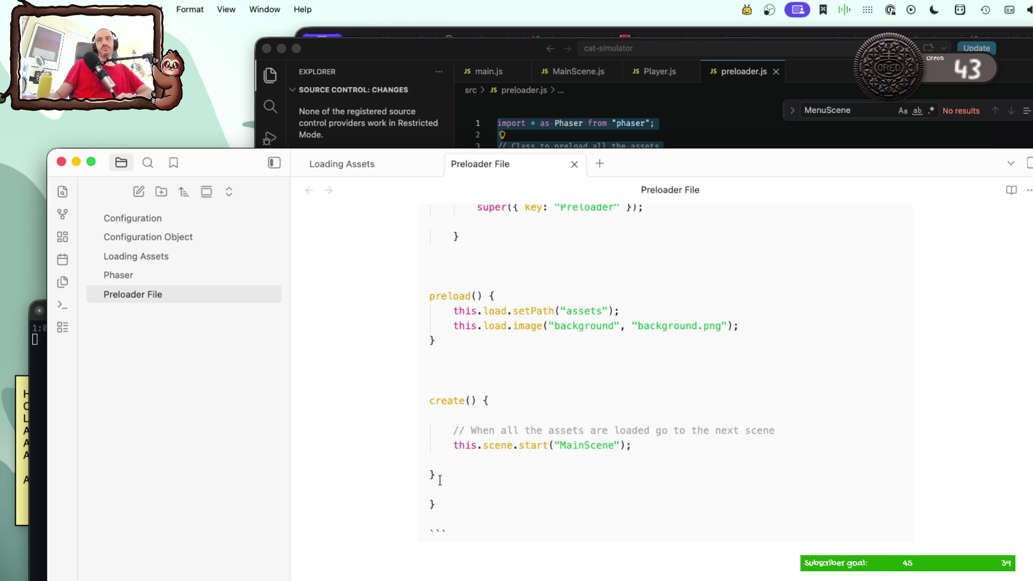
left_click_drag(438, 481, 389, 402)
key("Tab")
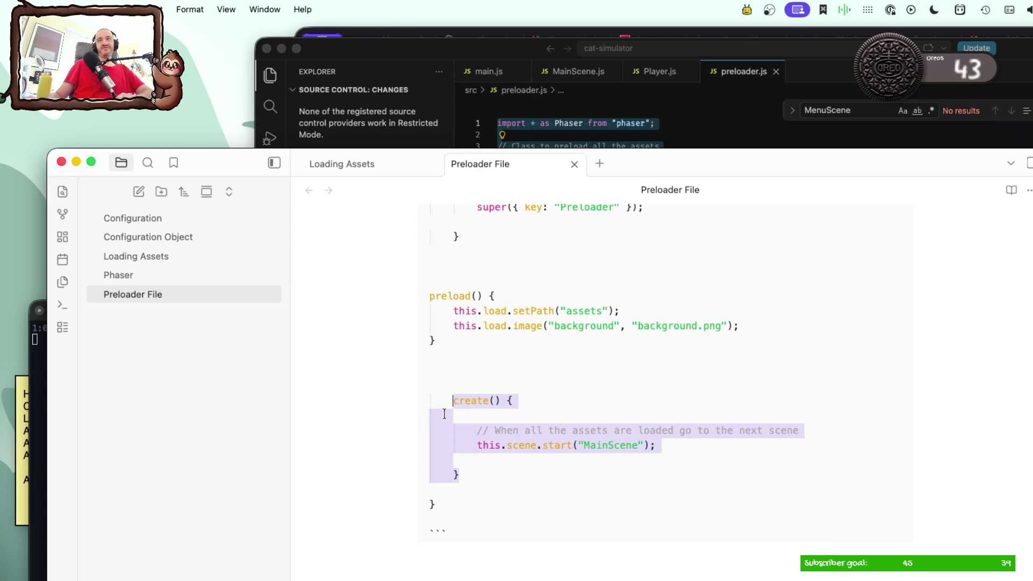
scroll(443, 414, "up", 3)
left_click_drag(436, 442, 417, 405)
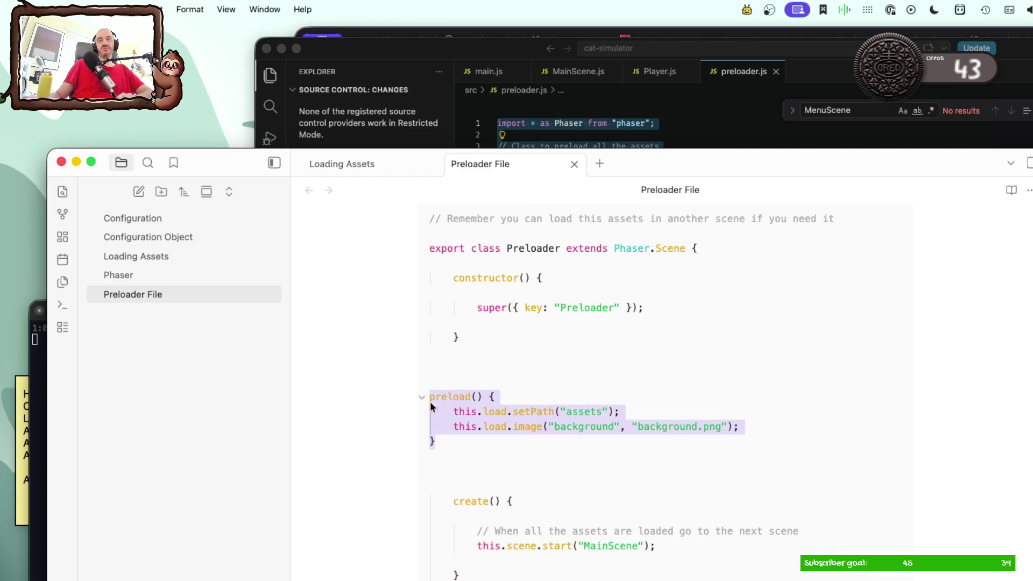
key("Tab")
scroll(477, 375, "up", 2)
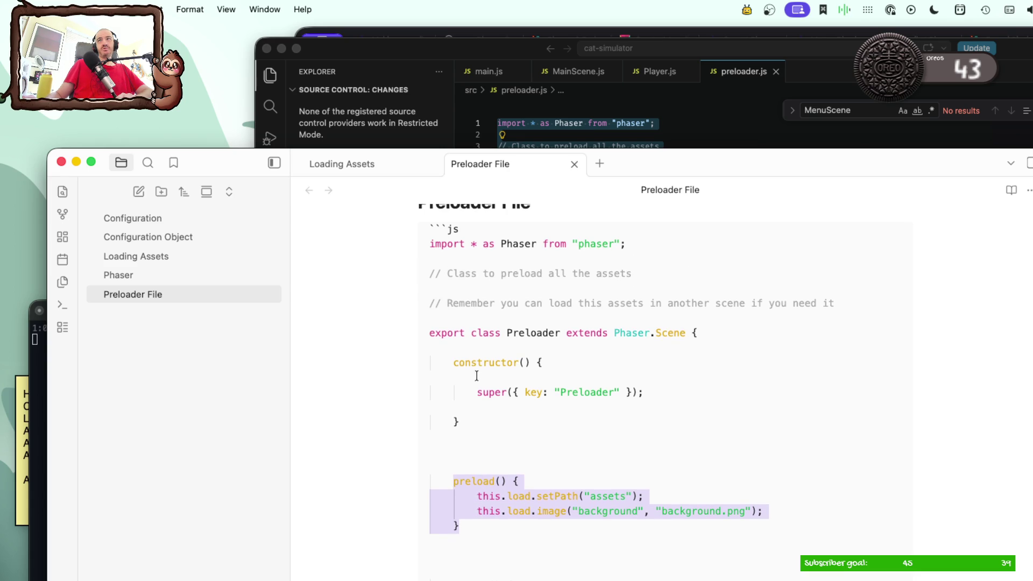
Step: Delete the spare blank lines under the class header and above preload() and create()
left_click(467, 345)
key("BackSpace")
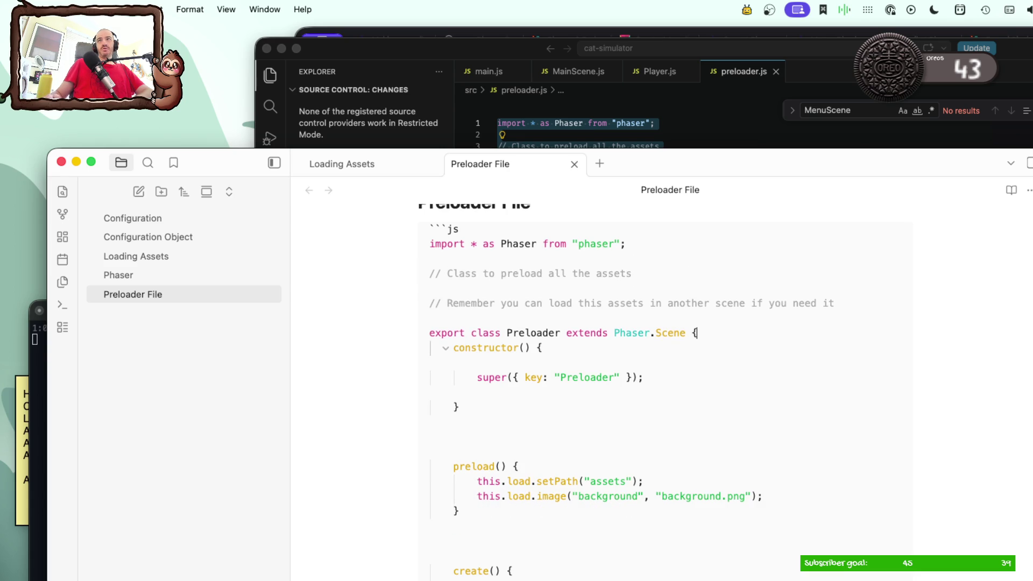
left_click(501, 443)
key("BackSpace")
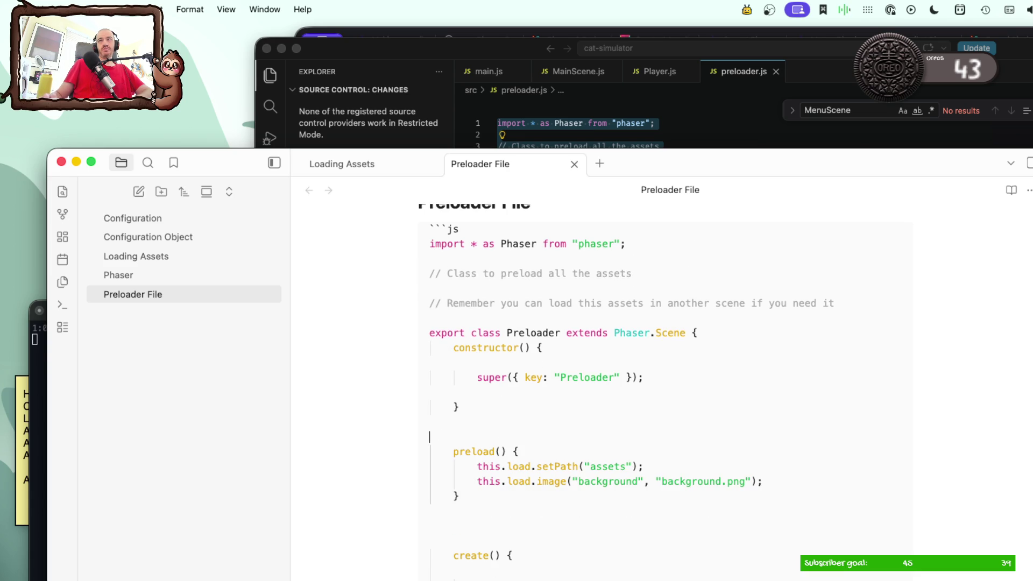
key("BackSpace")
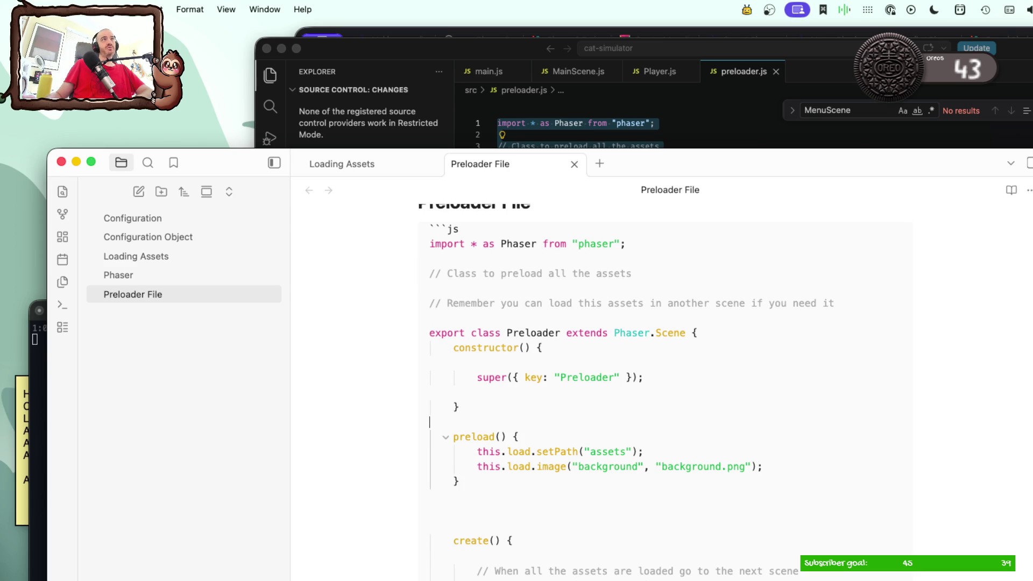
left_click(495, 526)
key("BackSpace")
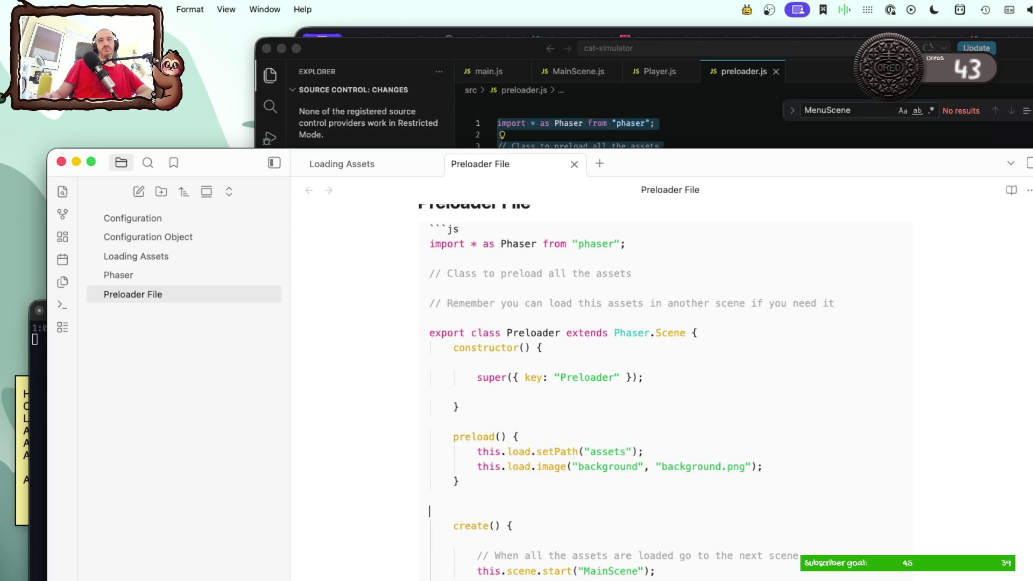
key("BackSpace")
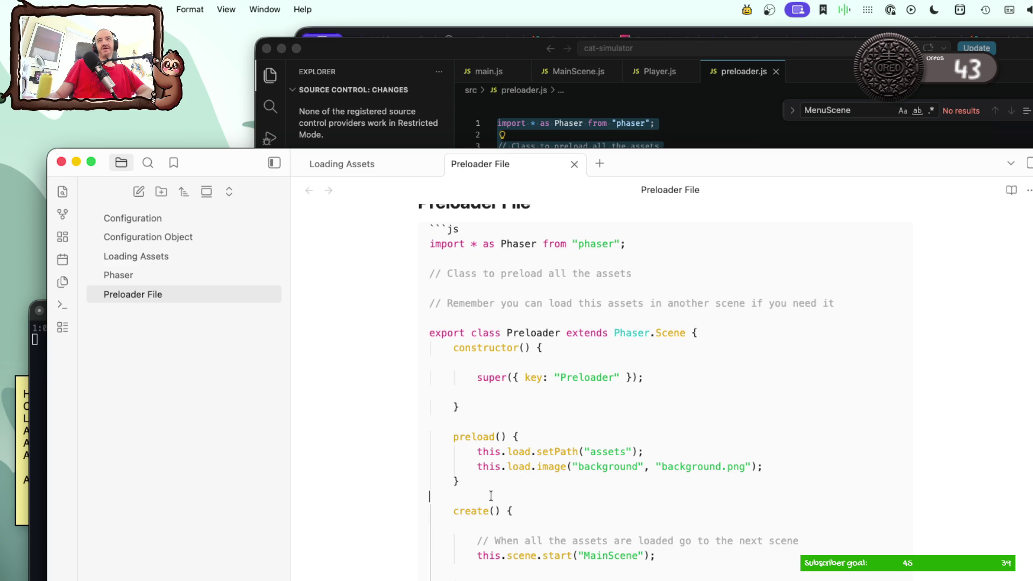
scroll(488, 493, "up", 1)
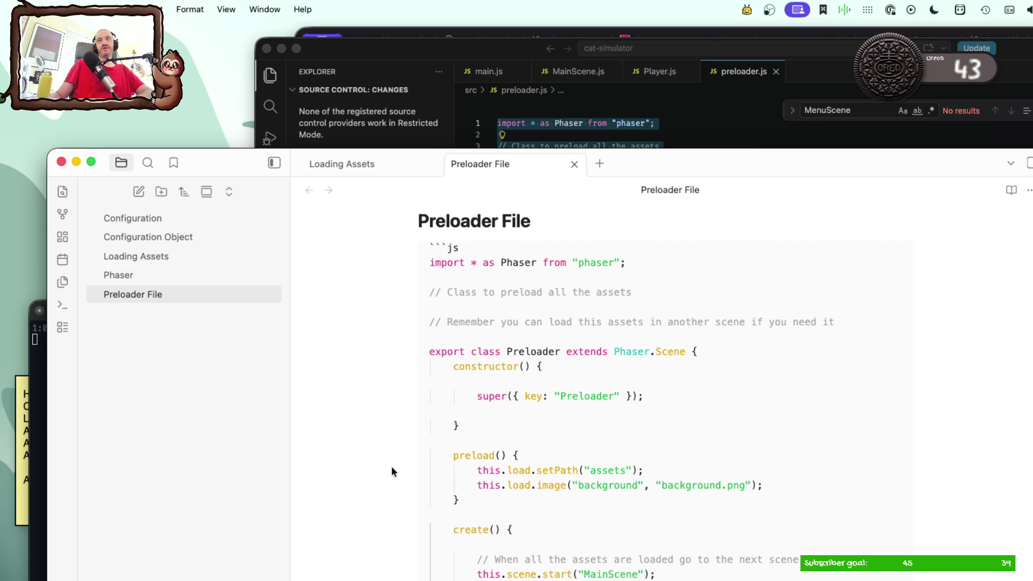
scroll(584, 550, "down", 5)
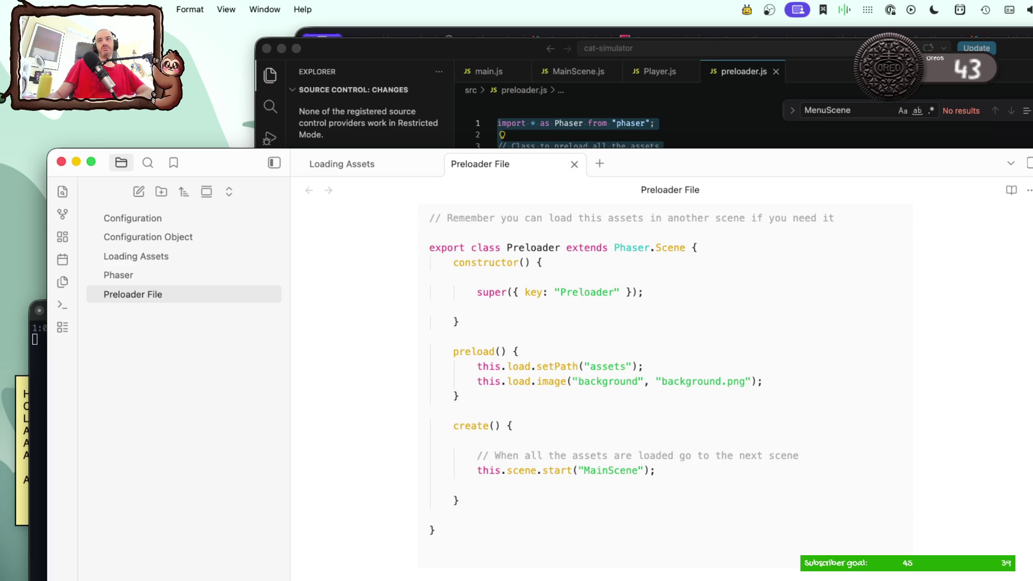
scroll(626, 393, "up", 1)
scroll(626, 392, "up", 3)
scroll(626, 392, "down", 2)
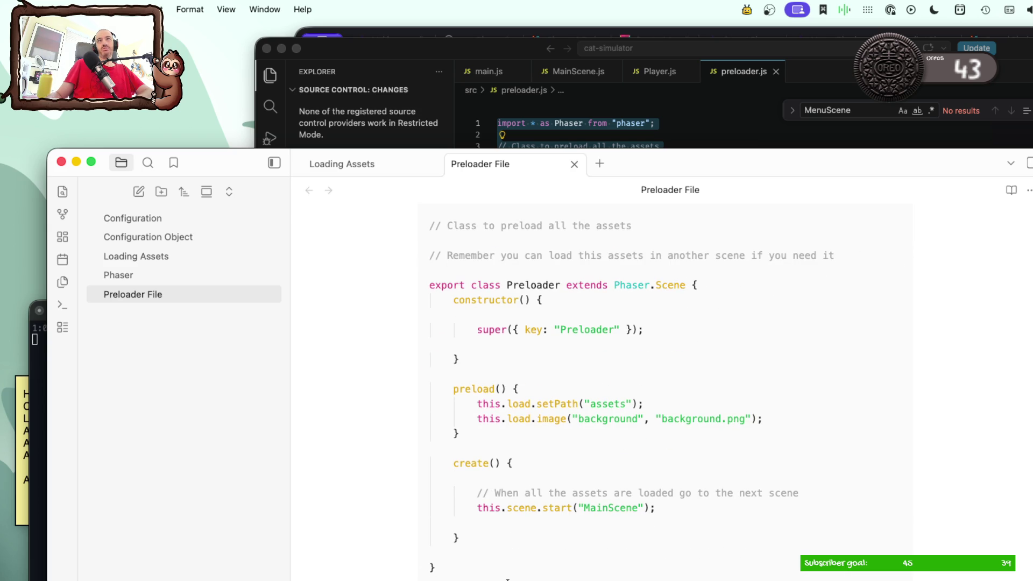
scroll(493, 551, "up", 4)
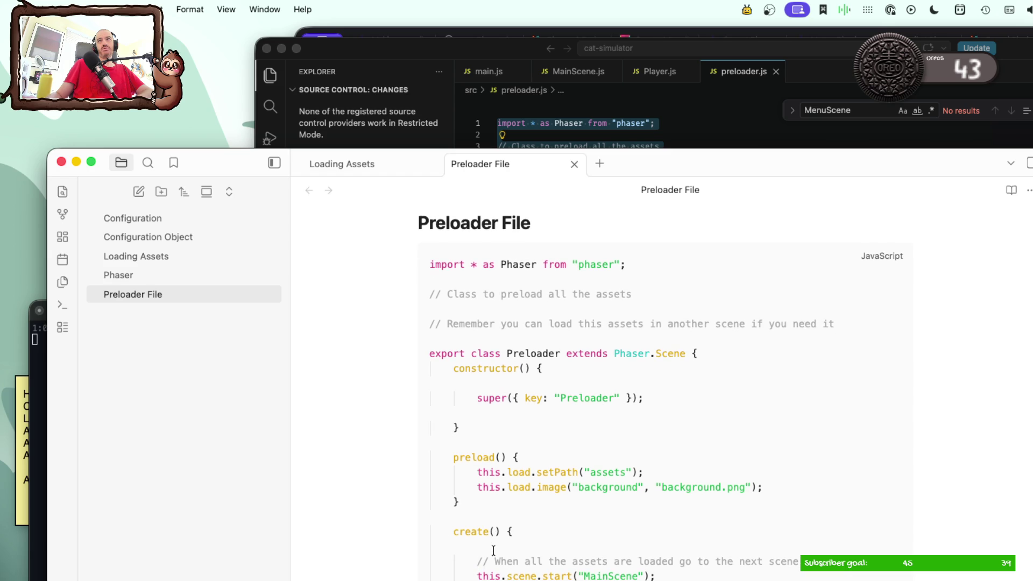
scroll(493, 551, "down", 1)
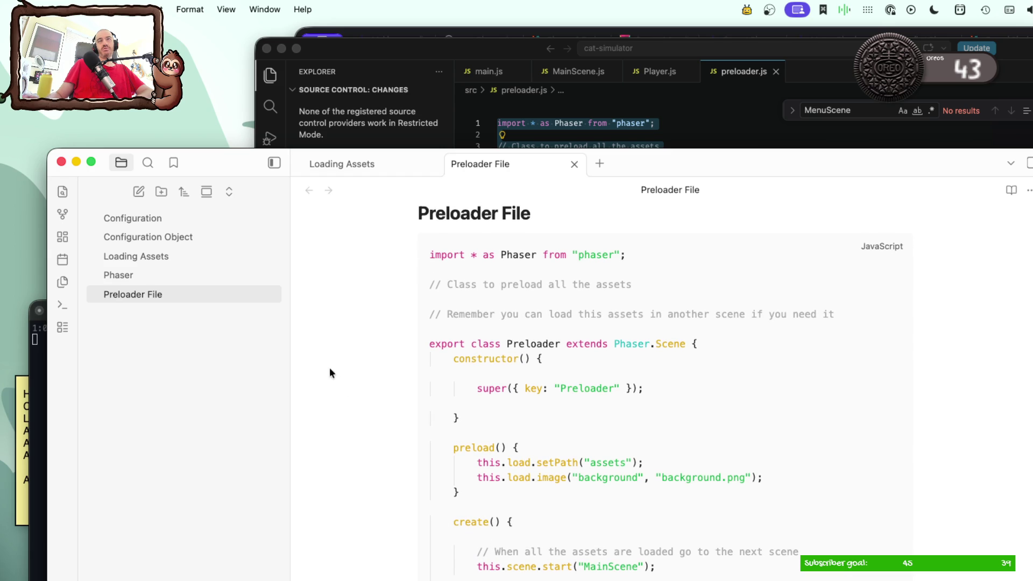
Step: Look over the Configuration Object note, then bring VS Code forward on MainScene.js
left_click(193, 237)
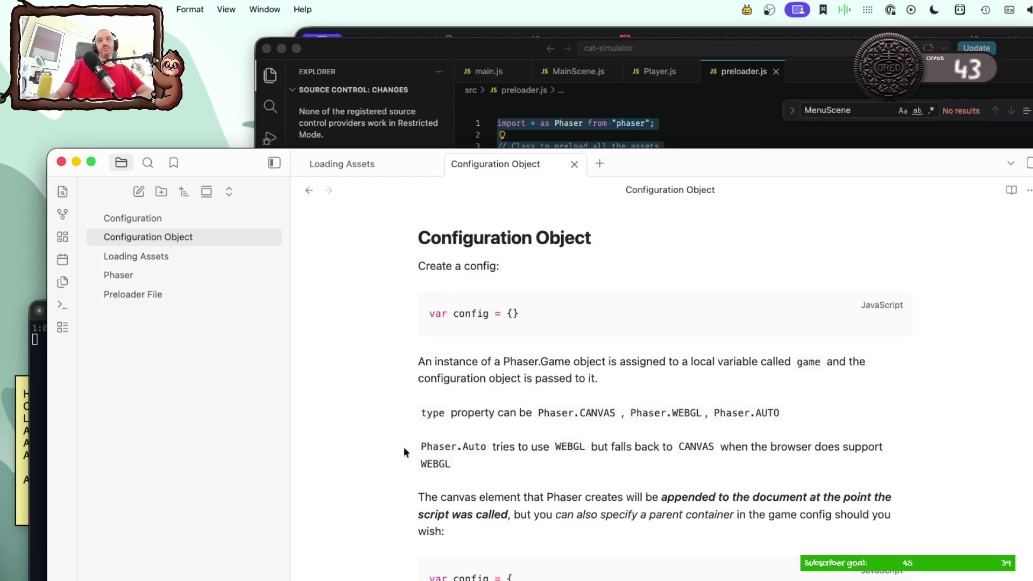
scroll(477, 525, "down", 1)
scroll(477, 524, "down", 5)
scroll(477, 524, "down", 1)
scroll(478, 525, "down", 2)
scroll(477, 525, "down", 5)
scroll(477, 526, "down", 5)
scroll(477, 524, "down", 2)
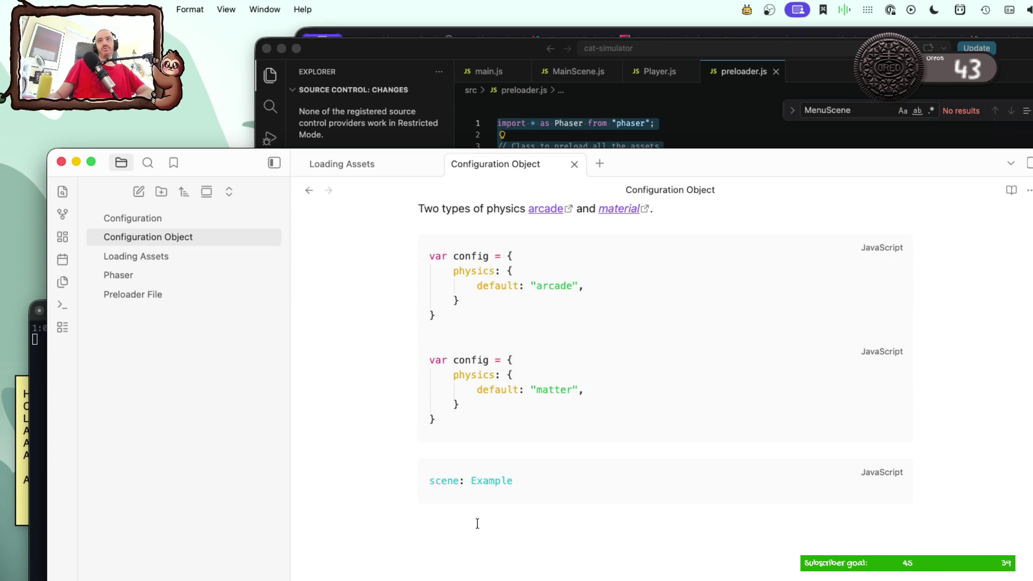
scroll(477, 524, "up", 3)
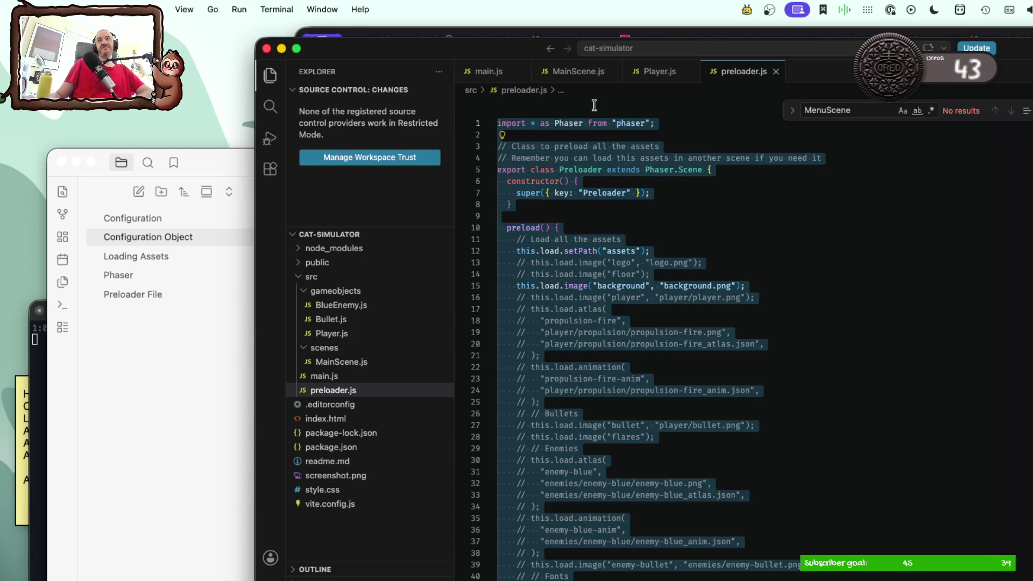
left_click(598, 110)
left_click(568, 72)
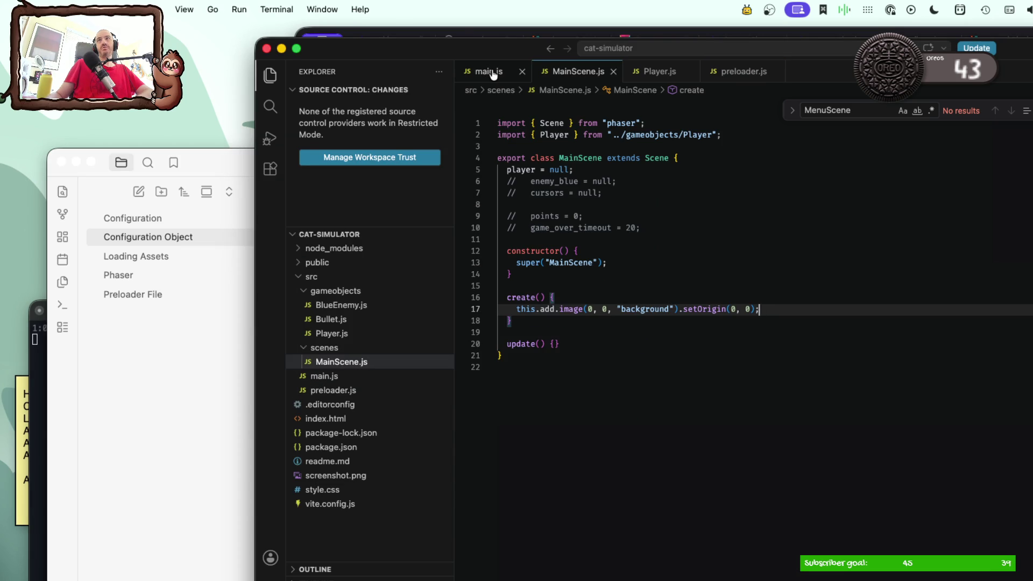
Step: Copy the 'scene: [Preloader, MainScene]' line from main.js and return to the notes
left_click(488, 72)
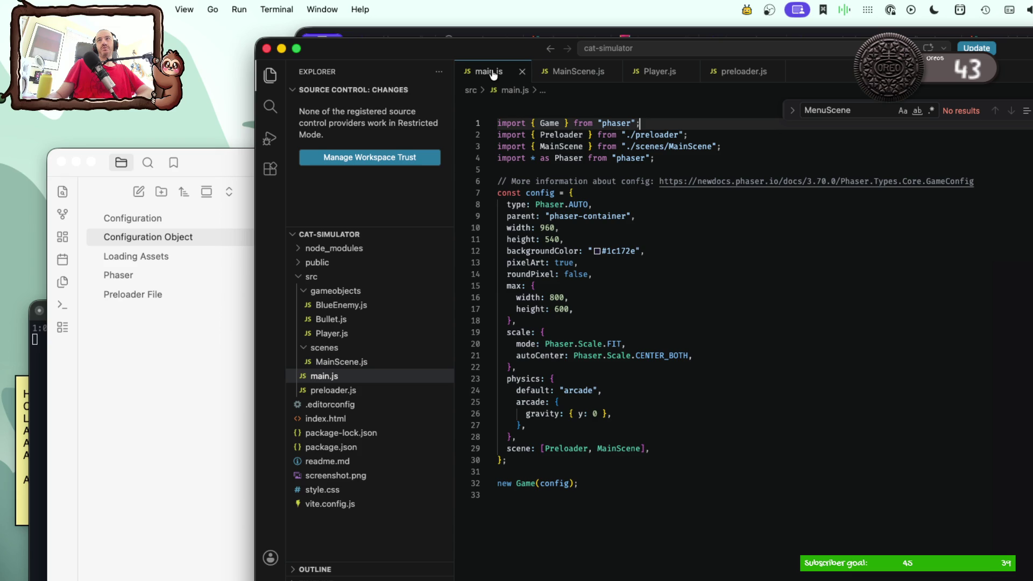
left_click_drag(507, 448, 642, 450)
key("super+Tab")
scroll(448, 563, "down", 5)
scroll(447, 563, "down", 1)
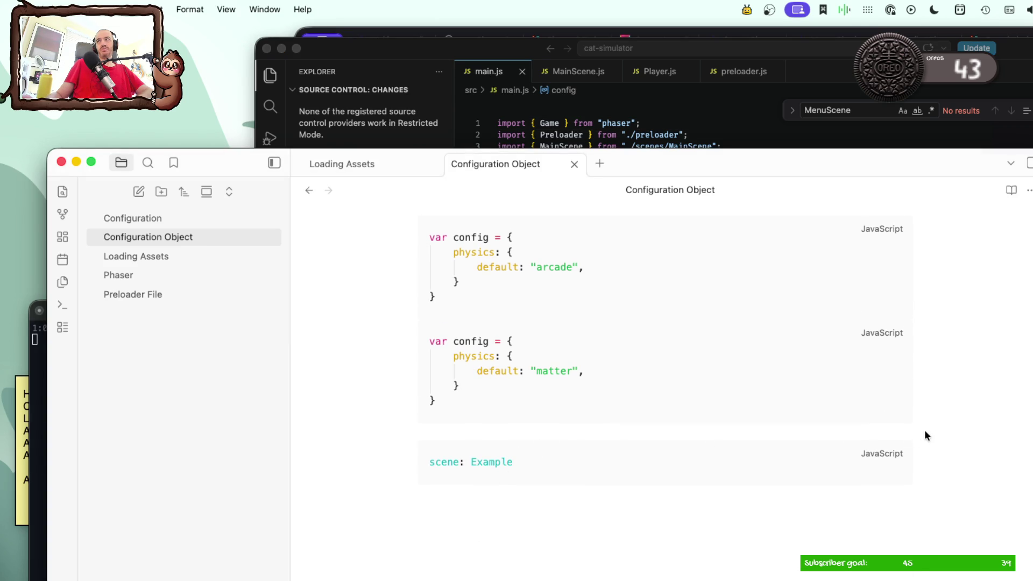
Step: Paste the copied scene line above the example block and fix the stray letter on the code fence
left_click(900, 432)
key("Down")
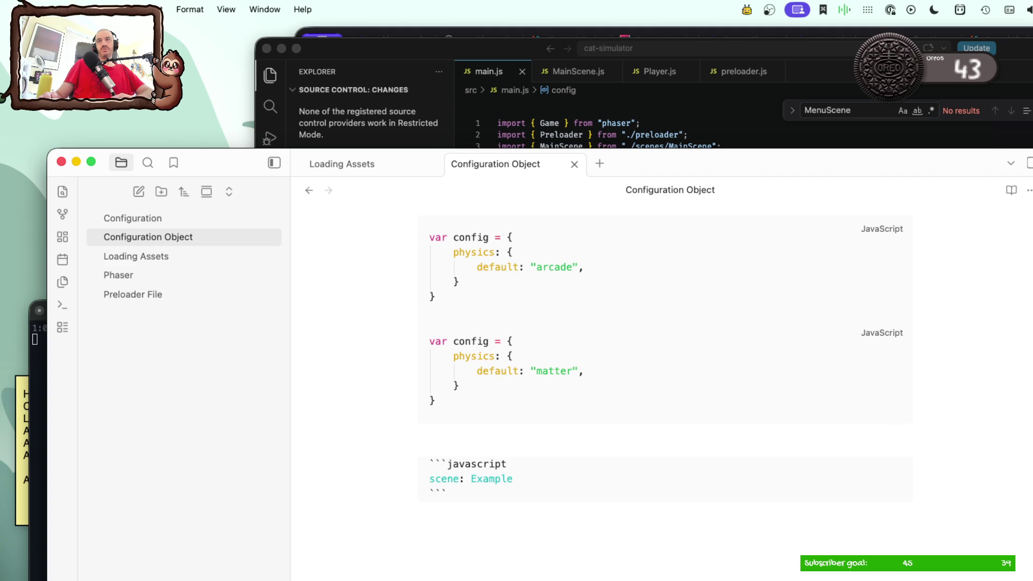
key("Up")
type("scene: [Preloader, MainScene],")
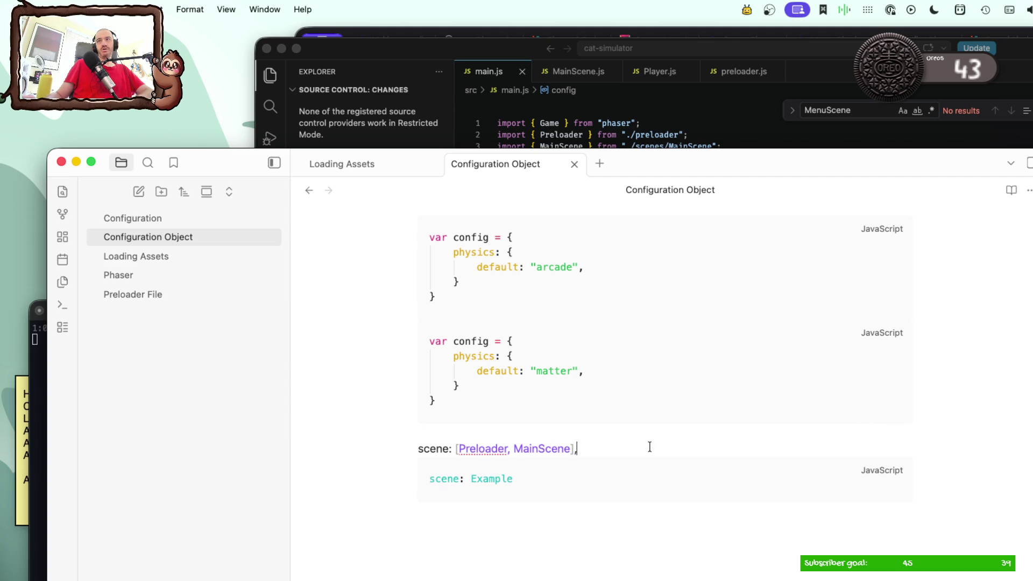
left_click_drag(550, 449, 419, 449)
key("cmd+c")
left_click(422, 446)
left_click(418, 448)
type("`")
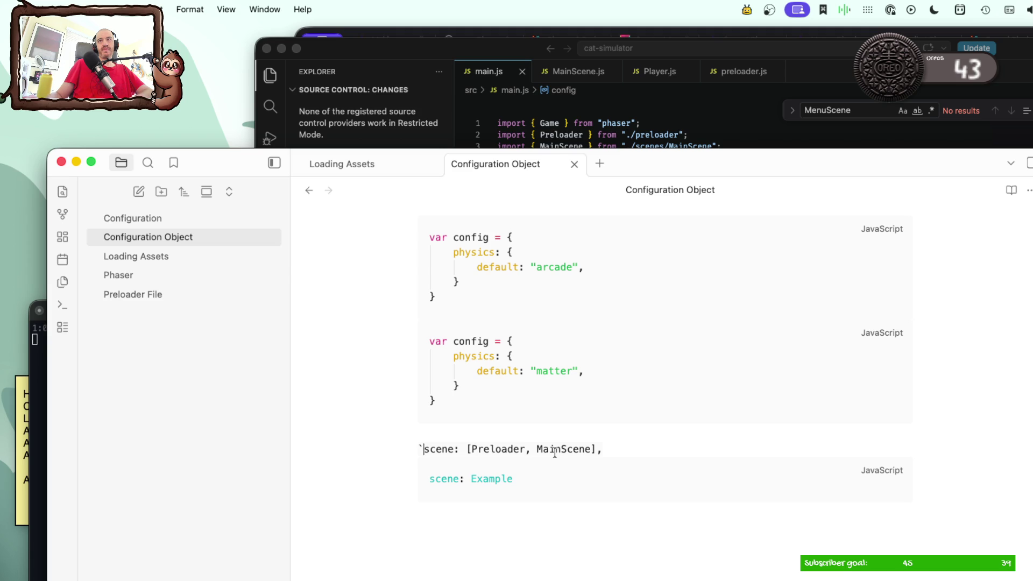
type("``ks")
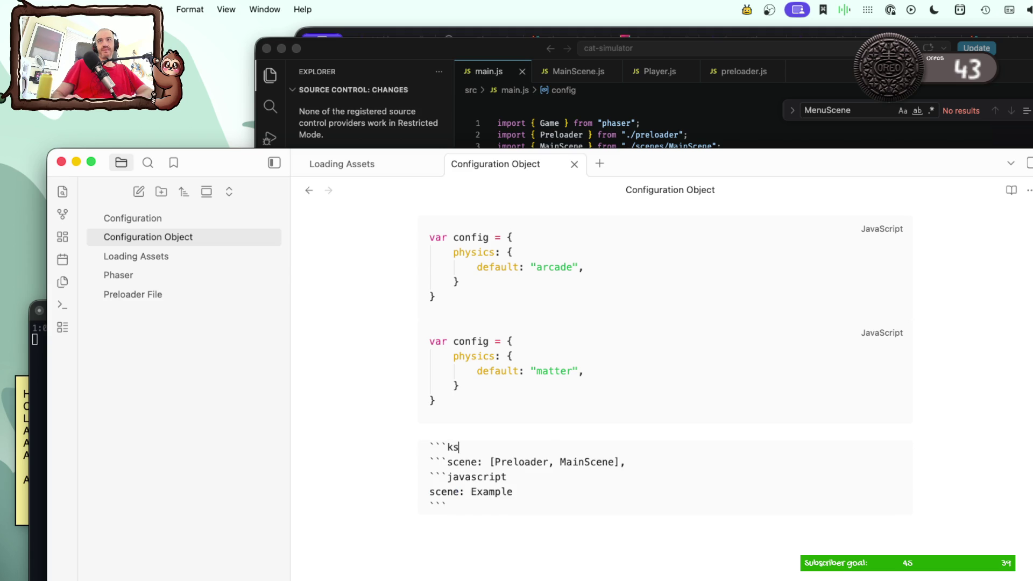
key("BackSpace")
key("BackSpace")
type("js")
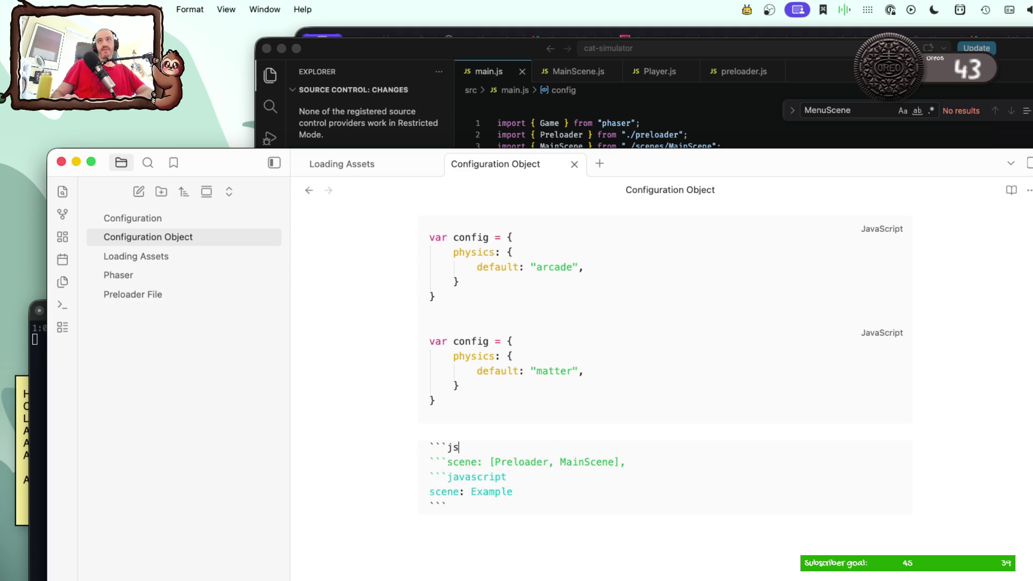
Step: Write var config = { } and place the indented scene: [Preloader, MainScene] line inside it
key("Return")
type("var config =")
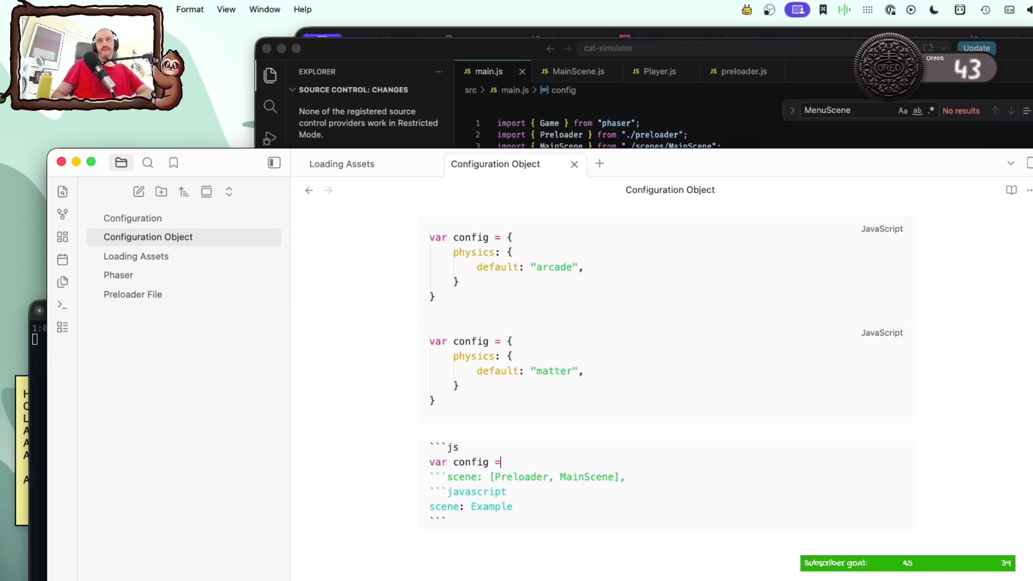
type(" {")
key("Return")
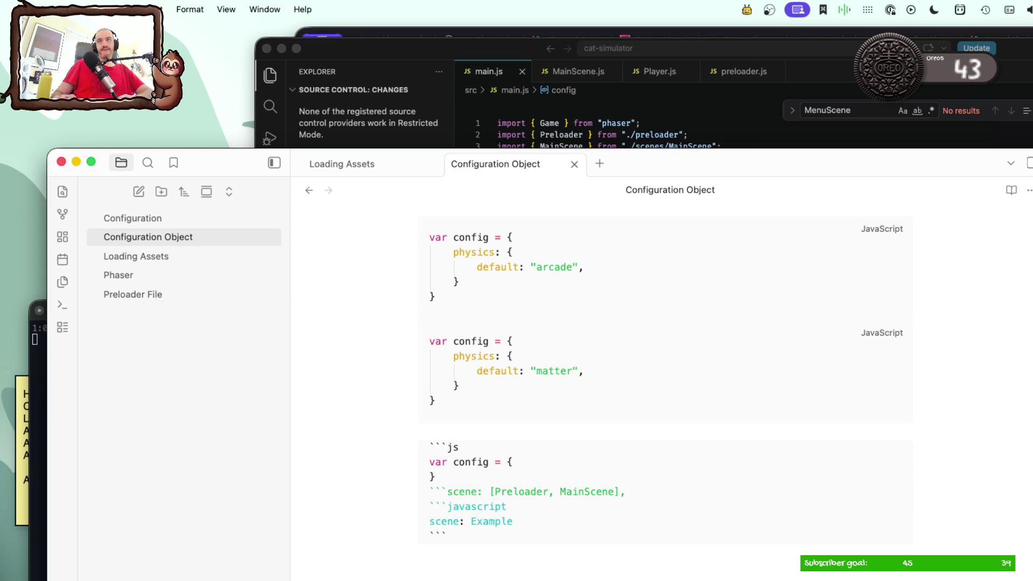
key("Return")
left_click(634, 507)
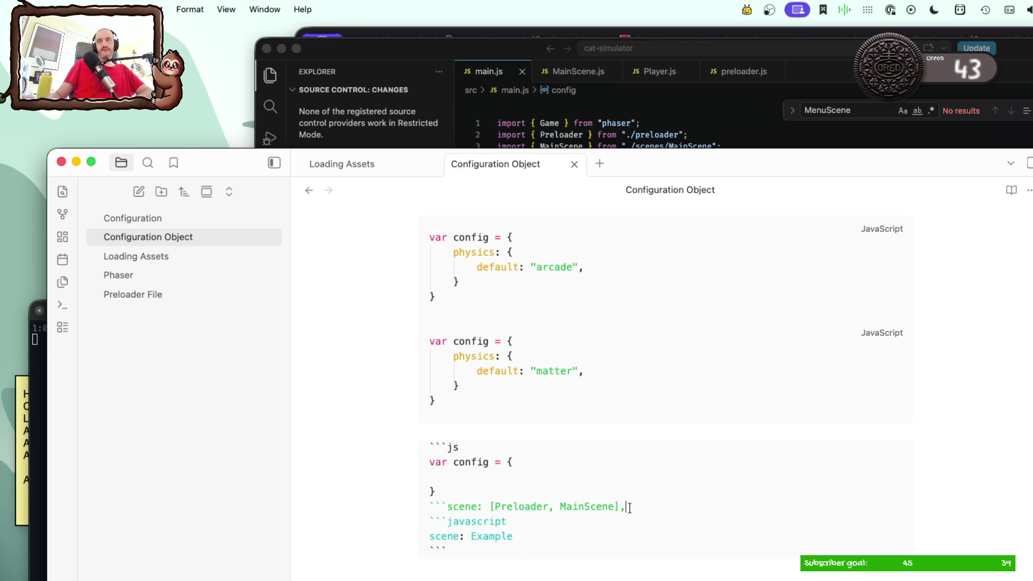
left_click(446, 507, "shift")
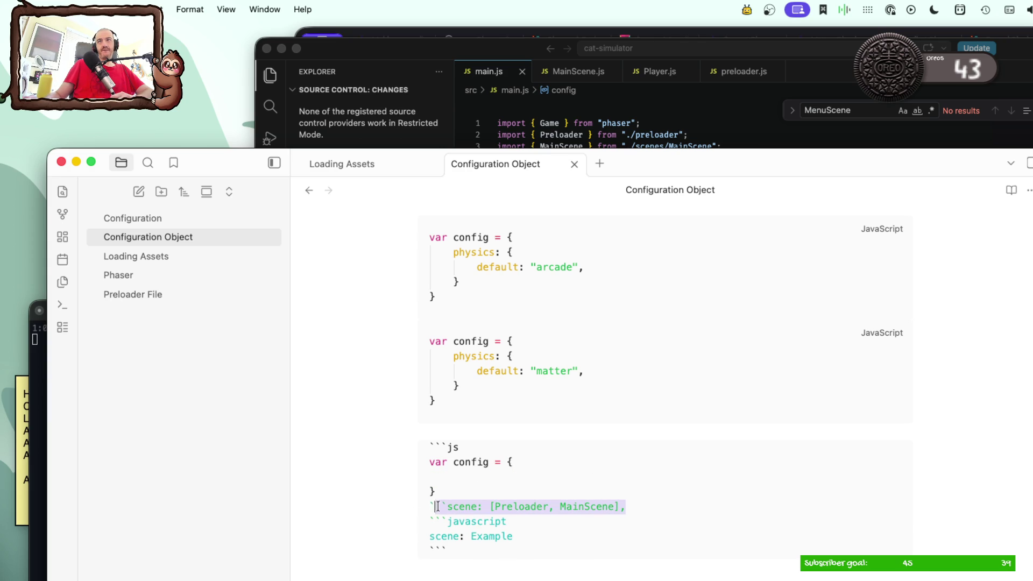
left_click(452, 474)
key("cmd+v")
left_click(430, 477)
key("Tab")
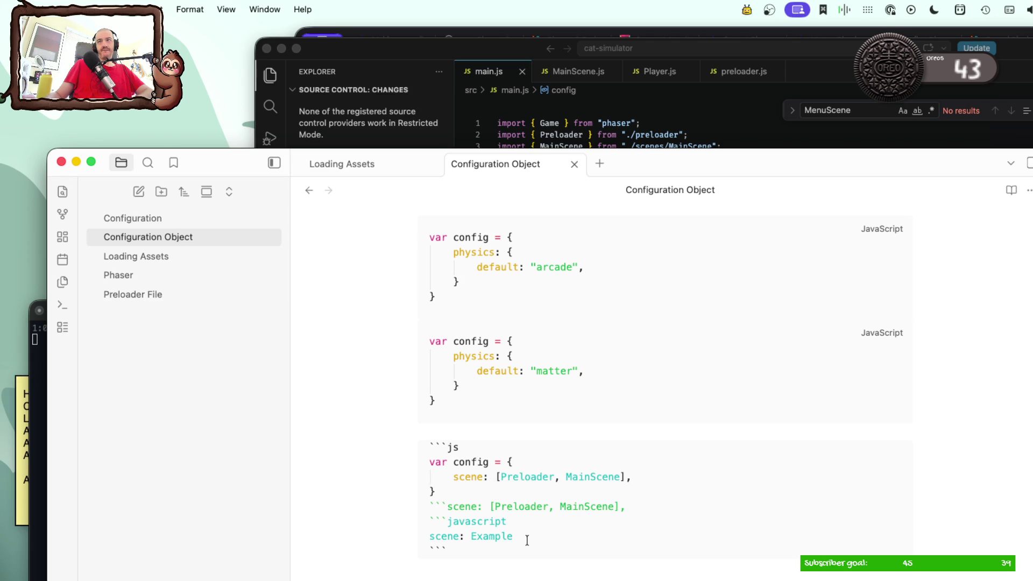
Step: Delete the leftover 'javascript' and Example lines so the block renders cleanly
left_click_drag(523, 549, 408, 518)
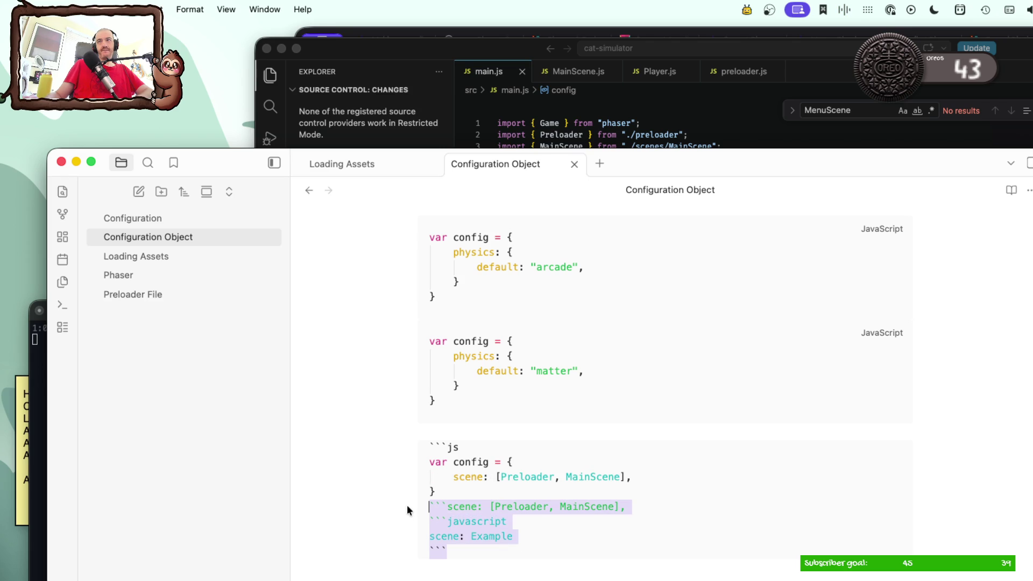
left_click_drag(408, 518, 415, 508)
key("BackSpace")
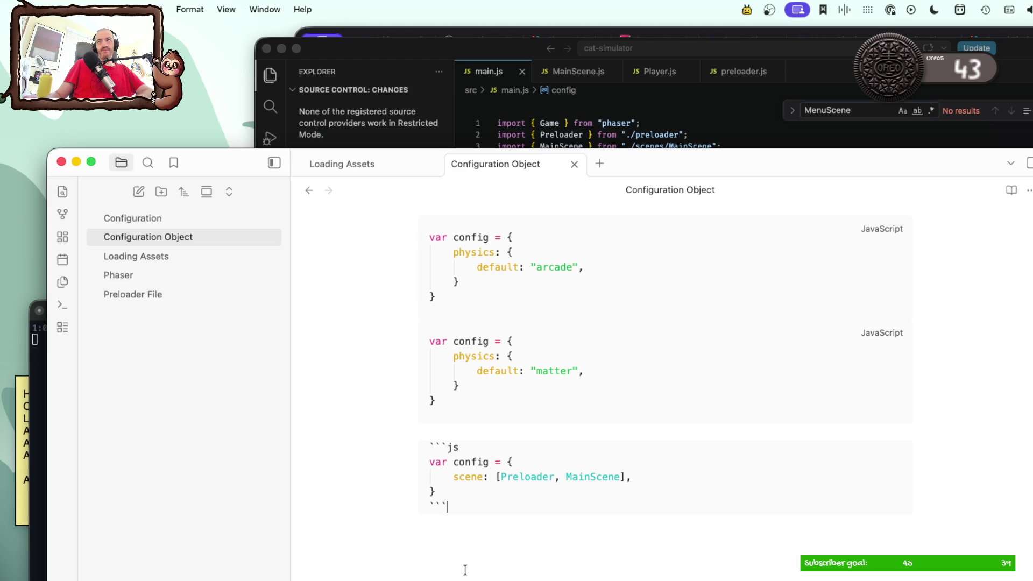
left_click_drag(463, 566, 393, 547)
left_click(507, 432)
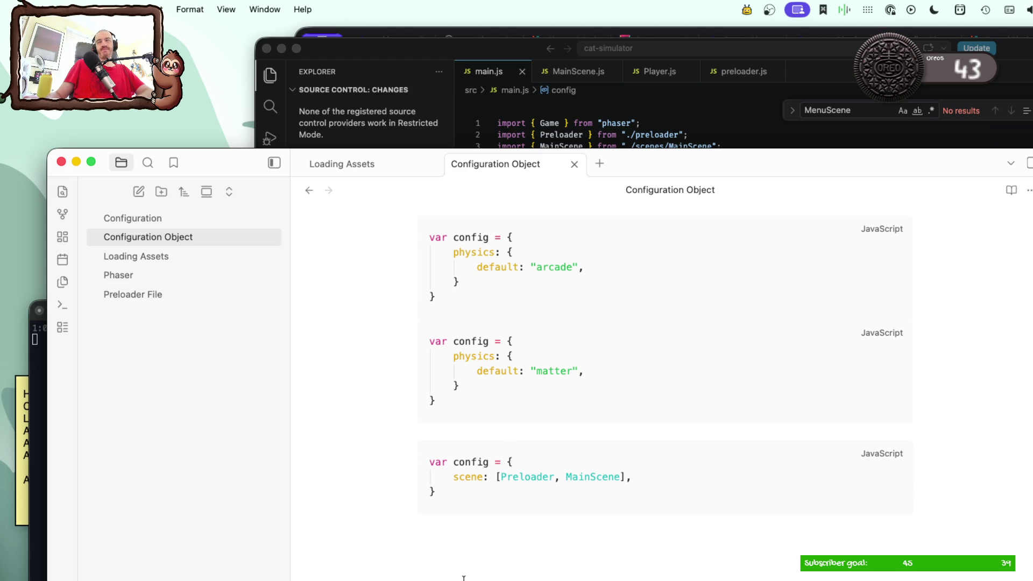
scroll(462, 569, "up", 5)
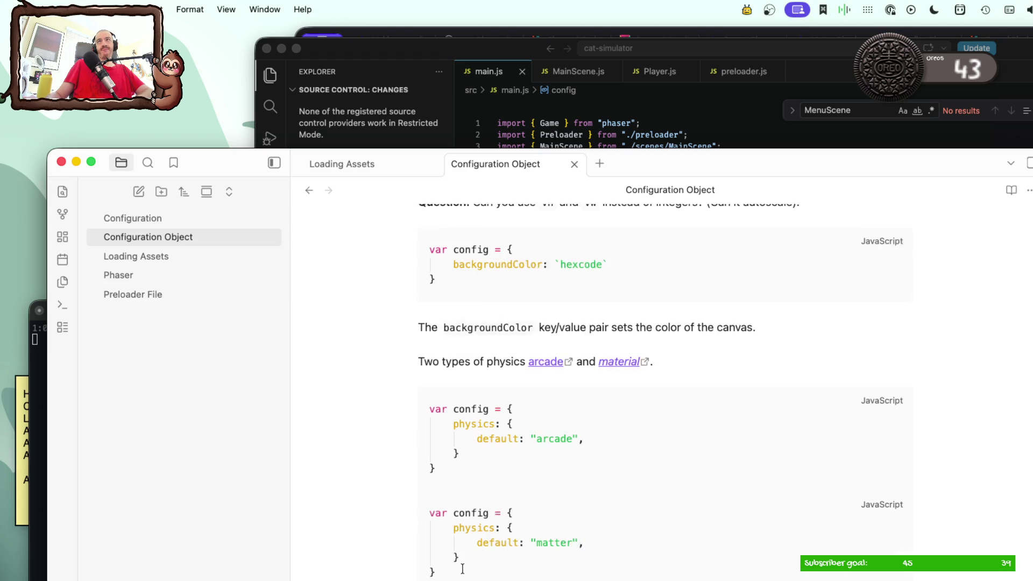
scroll(462, 569, "down", 5)
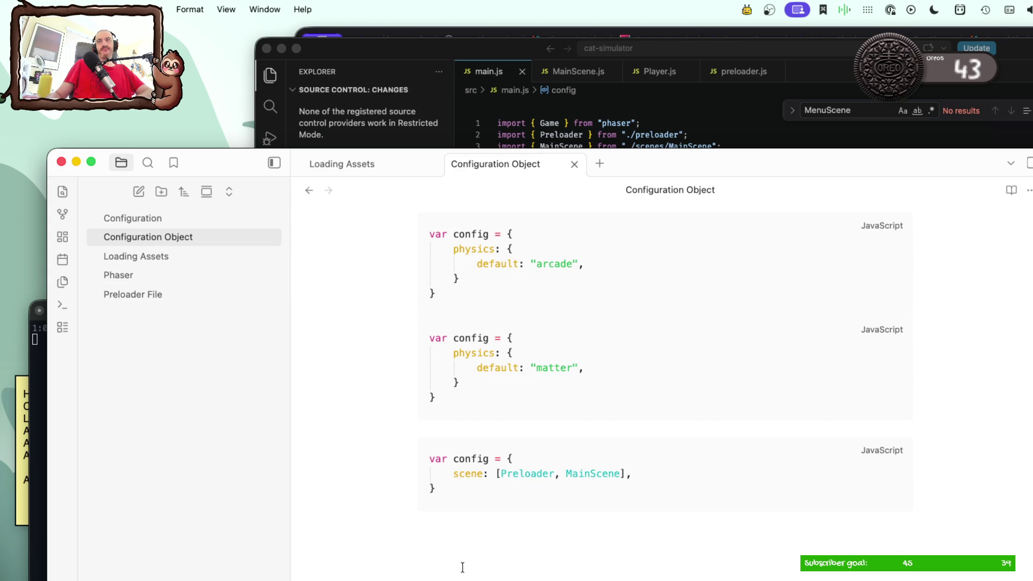
type("---")
Step: Add a horizontal rule above the block and rename the array entries to Scene1 and Scene2
key("Return")
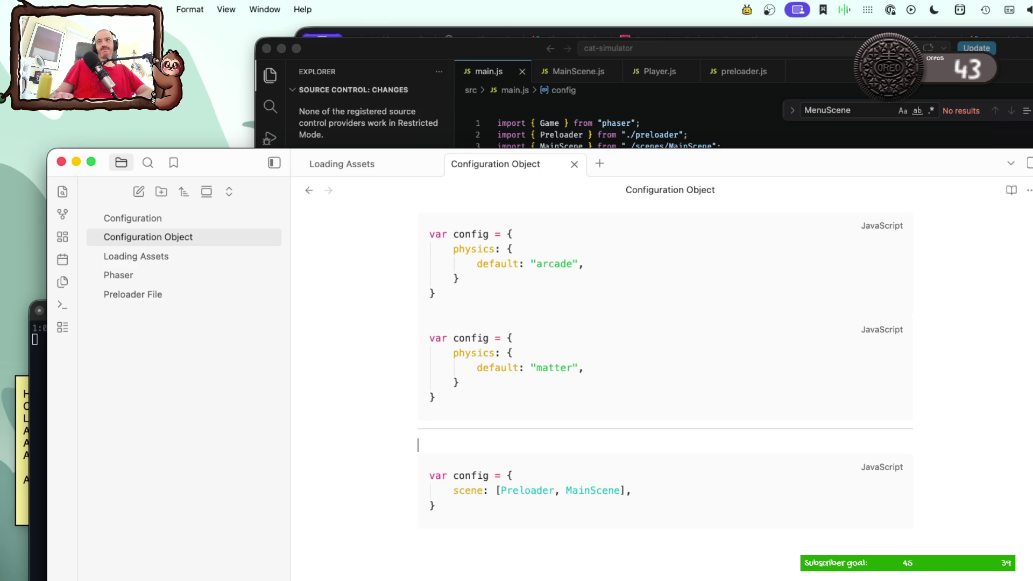
scroll(461, 547, "up", 3)
scroll(464, 544, "up", 1)
scroll(464, 544, "up", 2)
scroll(465, 544, "up", 3)
scroll(464, 544, "up", 1)
scroll(464, 544, "up", 5)
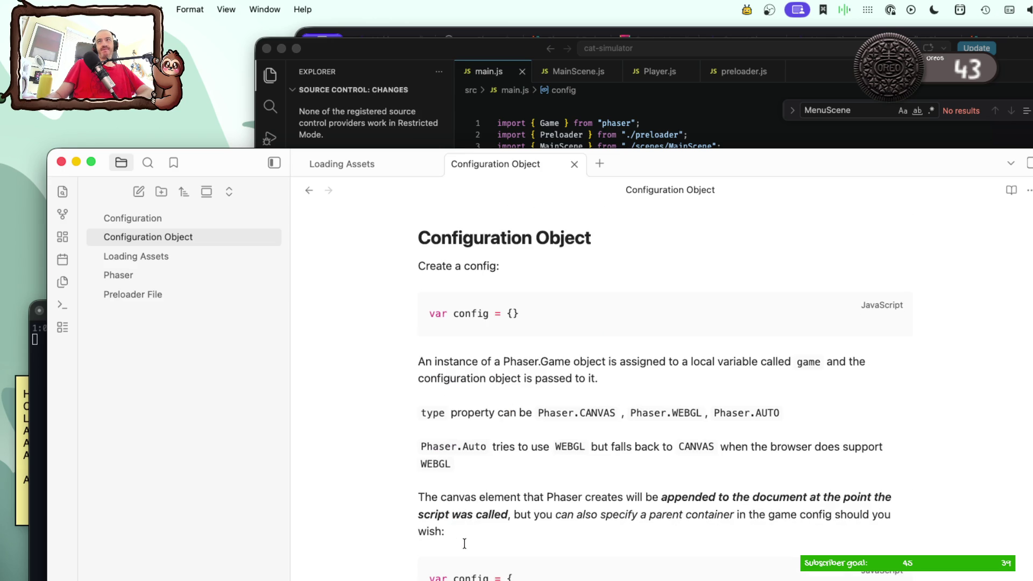
scroll(465, 543, "down", 1)
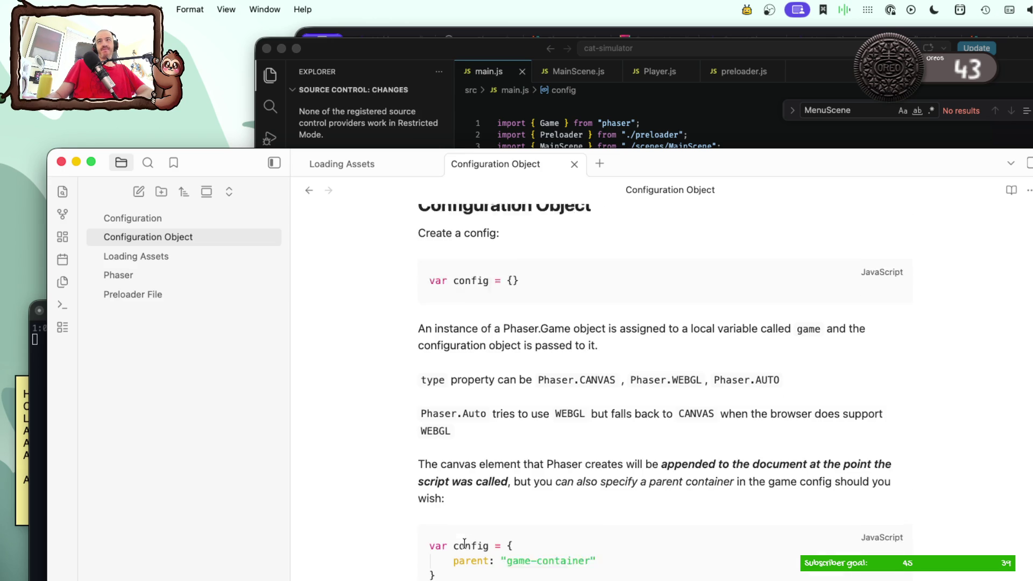
scroll(465, 543, "down", 1)
scroll(465, 544, "down", 2)
scroll(464, 543, "down", 3)
scroll(465, 544, "down", 7)
scroll(465, 545, "down", 7)
scroll(464, 544, "down", 3)
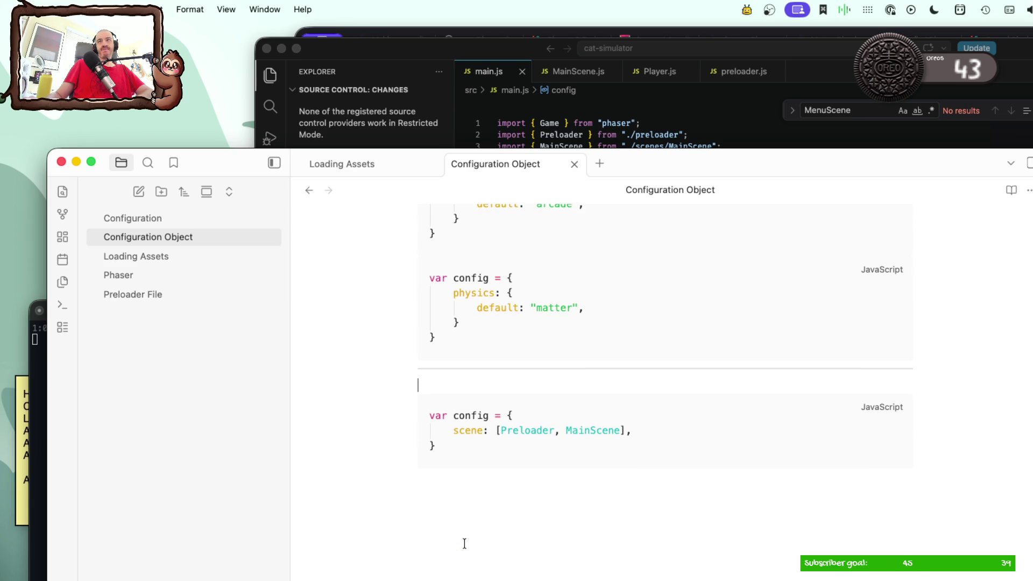
scroll(464, 544, "up", 2)
left_click(515, 505)
double_click(514, 503)
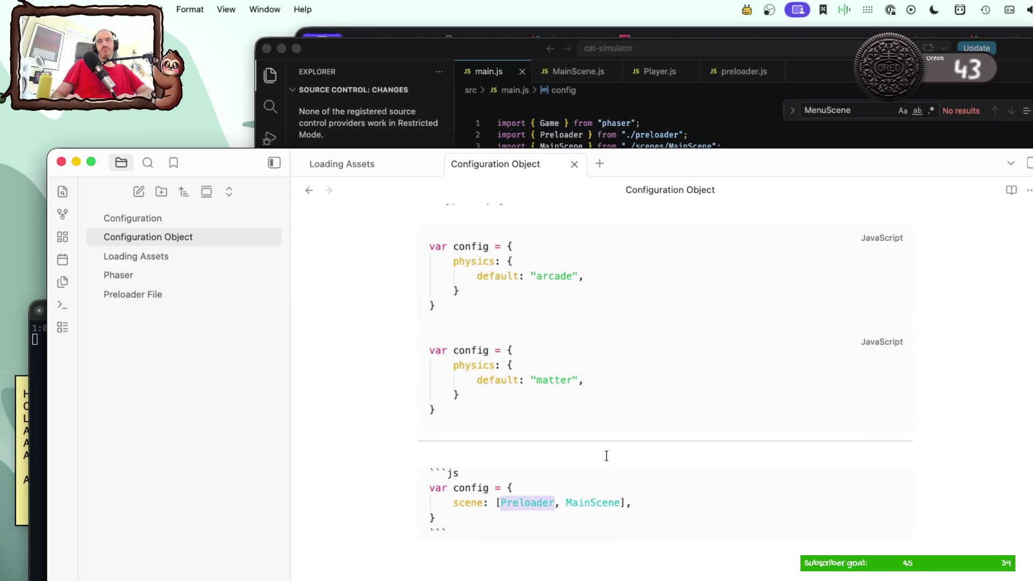
key("BackSpace")
type("Scene")
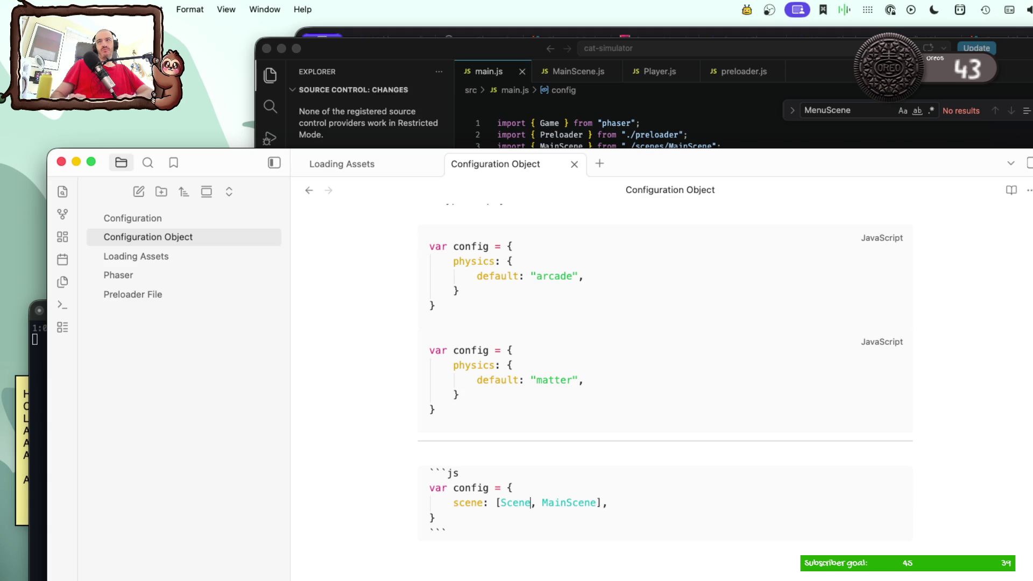
type("1")
double_click(588, 497)
type("Scene2")
left_click(530, 563)
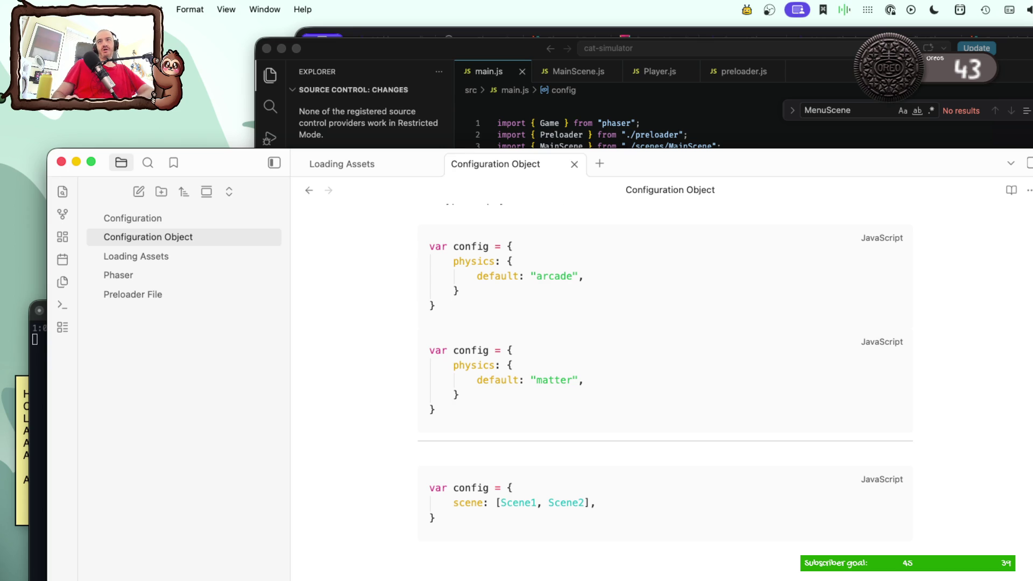
type("js")
Step: Begin the line 'The scene key reg...' below the example, fixing typos along the way
key("BackSpace")
key("BackSpace")
key("BackSpace")
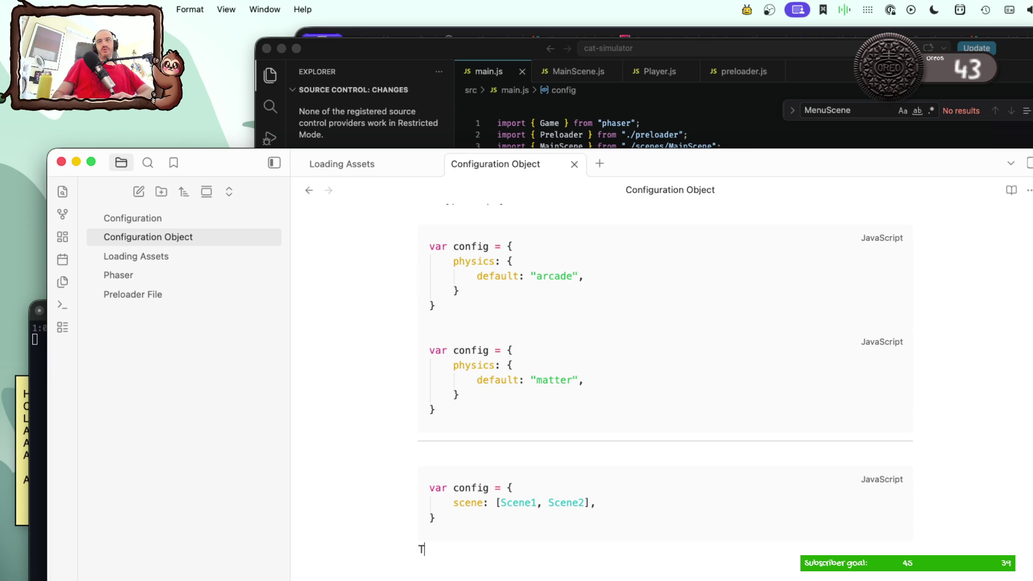
key("Return")
type("Tje")
key("BackSpace")
key("BackSpace")
type("h")
key("BackSpace")
type("je")
key("BackSpace")
key("BackSpace")
type("he")
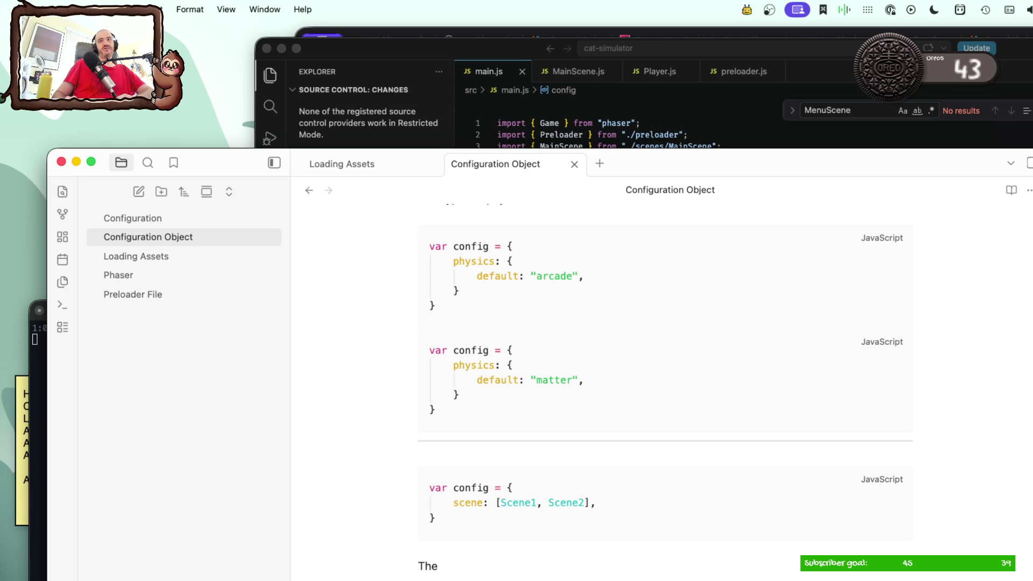
type(" sceme")
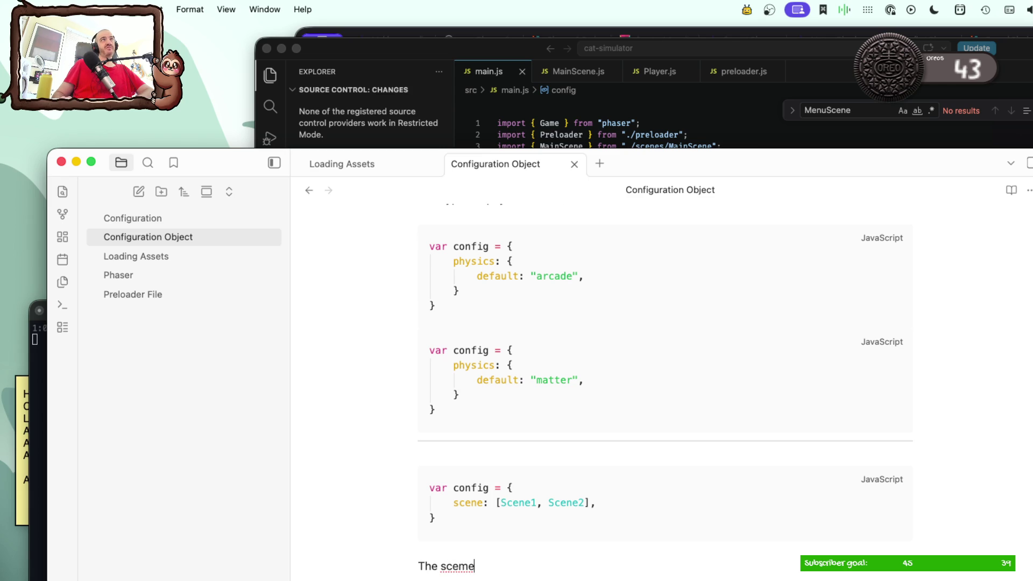
key("BackSpace")
key("BackSpace")
type("ene rehist")
key("BackSpace")
key("BackSpace")
key("BackSpace")
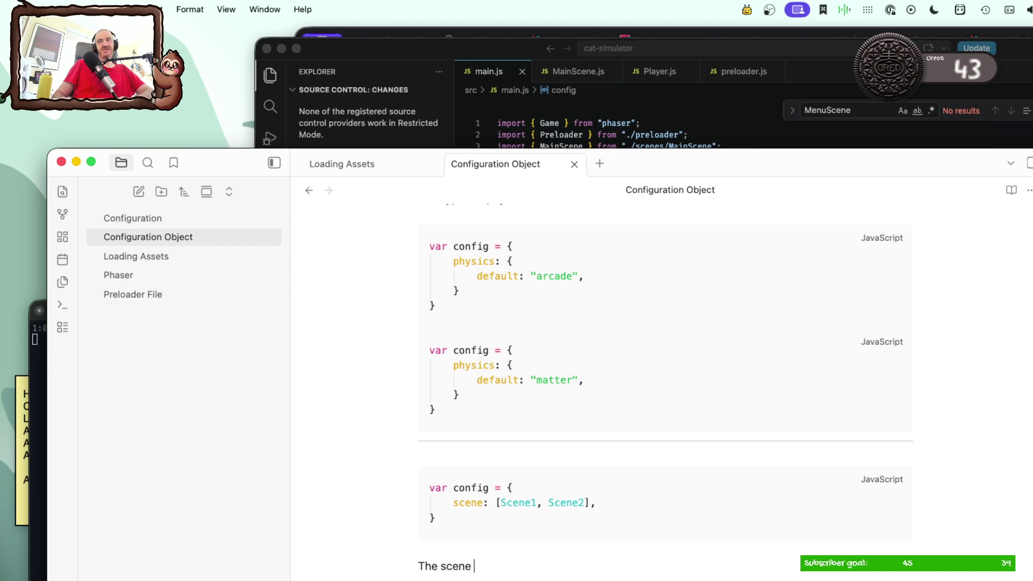
type("e key reg")
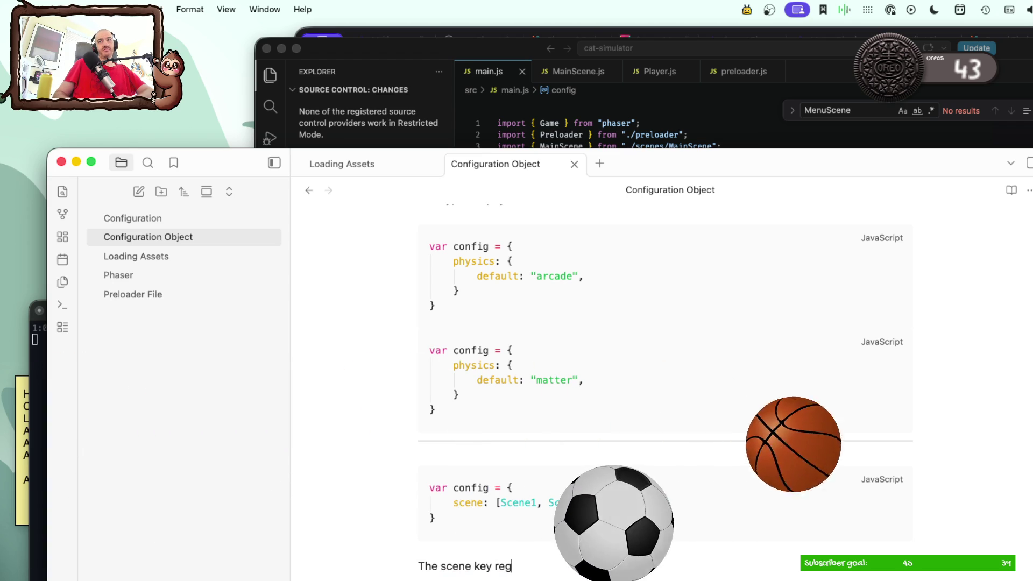
type("isters")
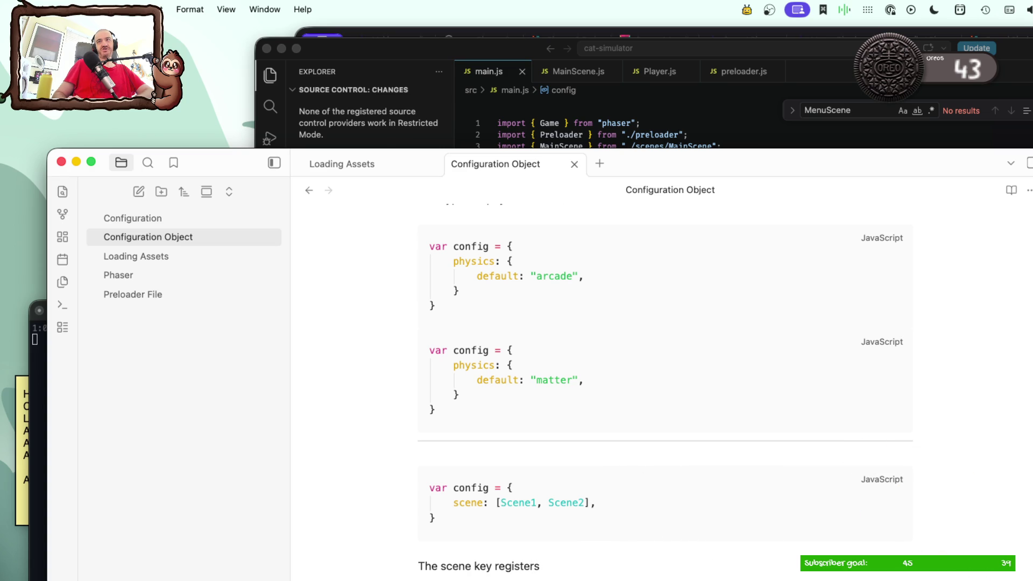
type("a;;")
type("l the scenes t")
type("hat are")
type(" going to be needed.")
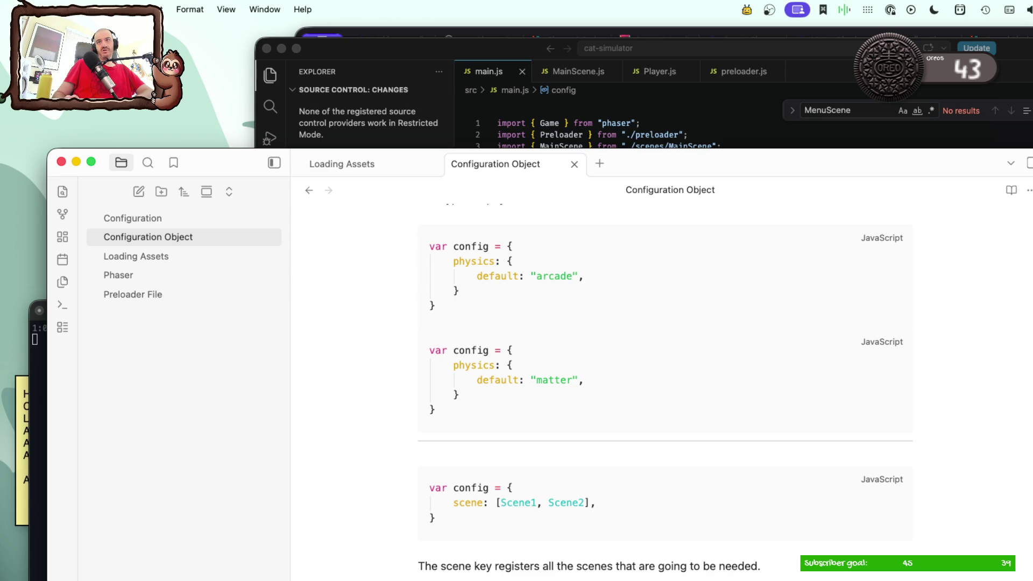
Step: Finish the scene-key paragraph so it ends with scenes being imported 'inside of the configuration file'
left_click(774, 565)
type("hese")
type("ad")
type("nside")
type(" of the")
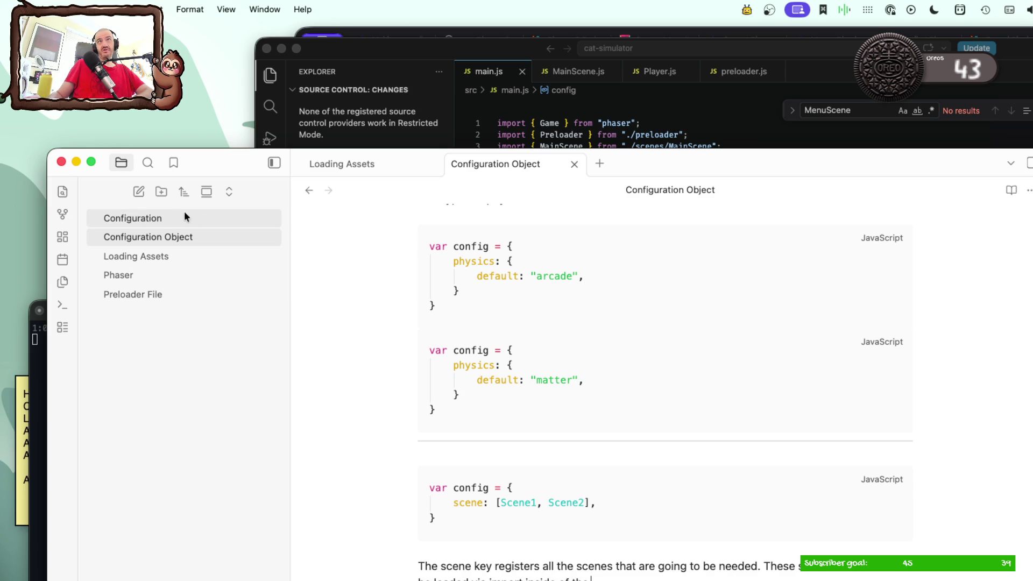
left_click(179, 215)
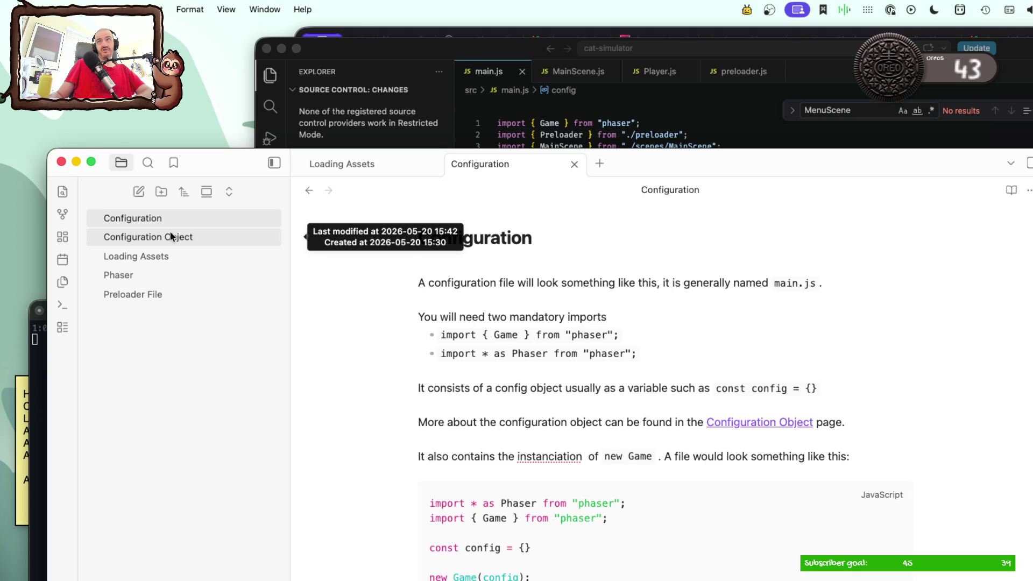
left_click(171, 235)
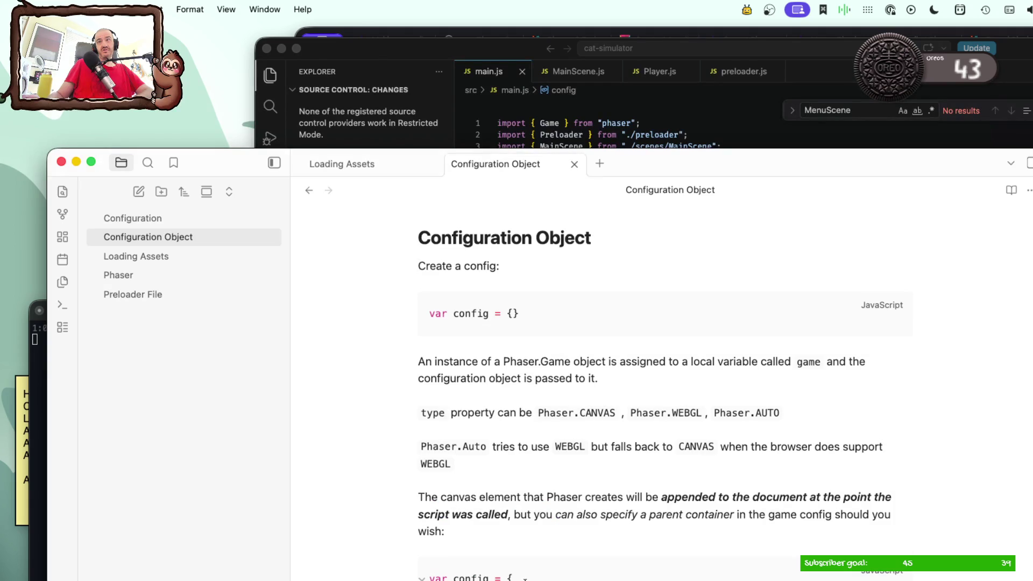
scroll(662, 388, "down", 5)
scroll(662, 388, "down", 5)
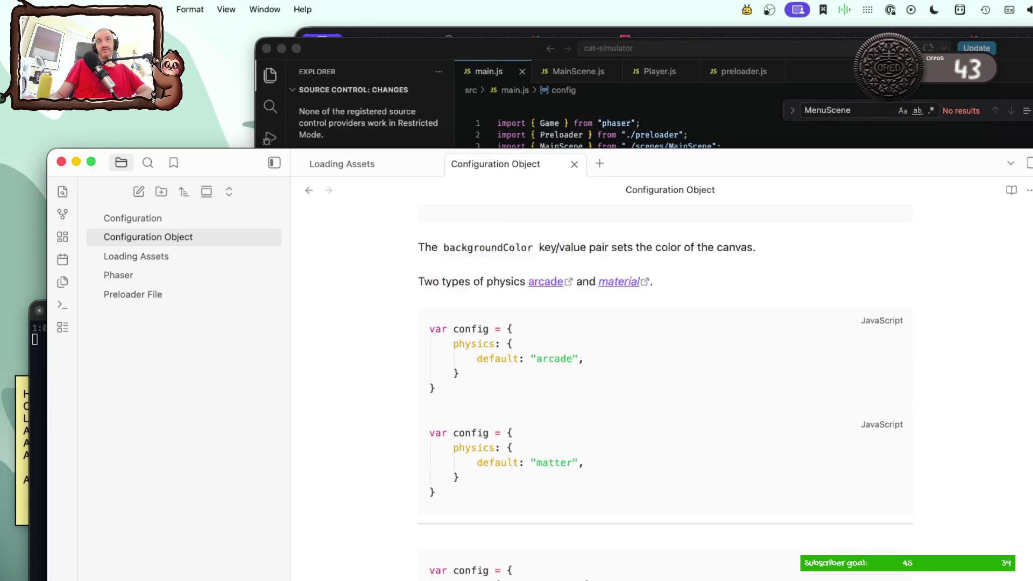
scroll(662, 388, "down", 5)
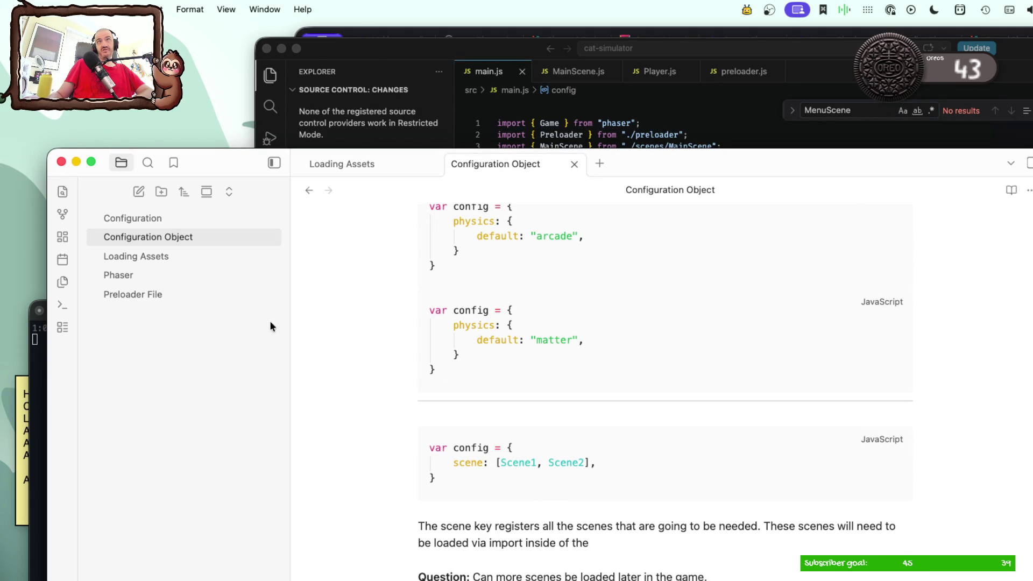
left_click(156, 294)
scroll(348, 442, "down", 10)
scroll(398, 470, "up", 10)
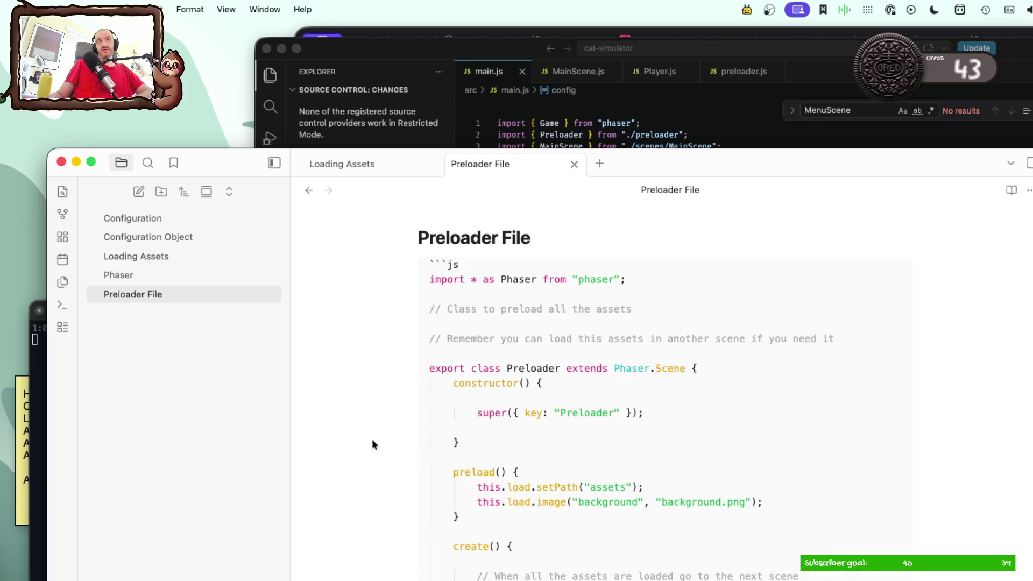
left_click(145, 216)
left_click(143, 234)
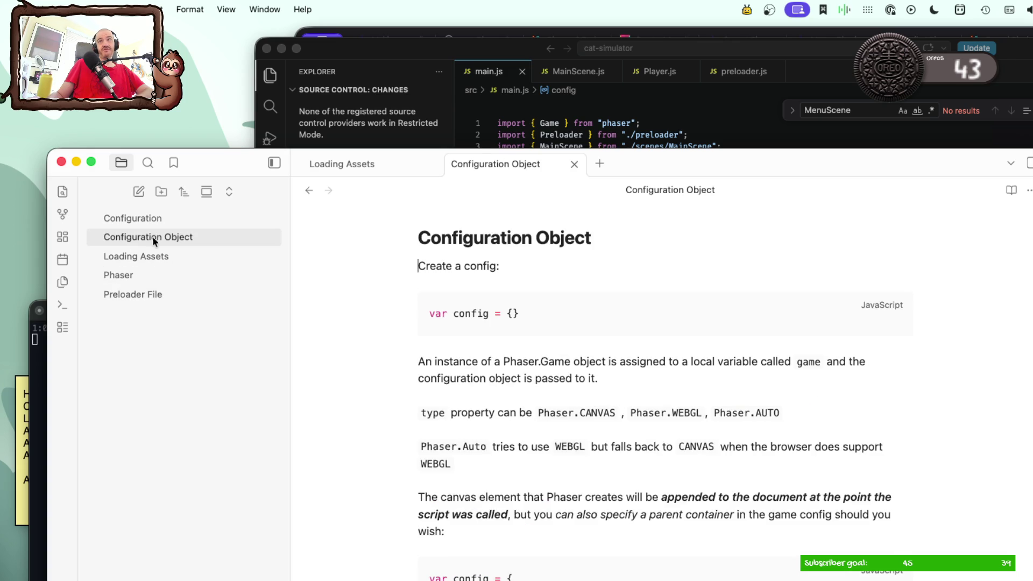
scroll(691, 575, "down", 10)
scroll(691, 575, "down", 5)
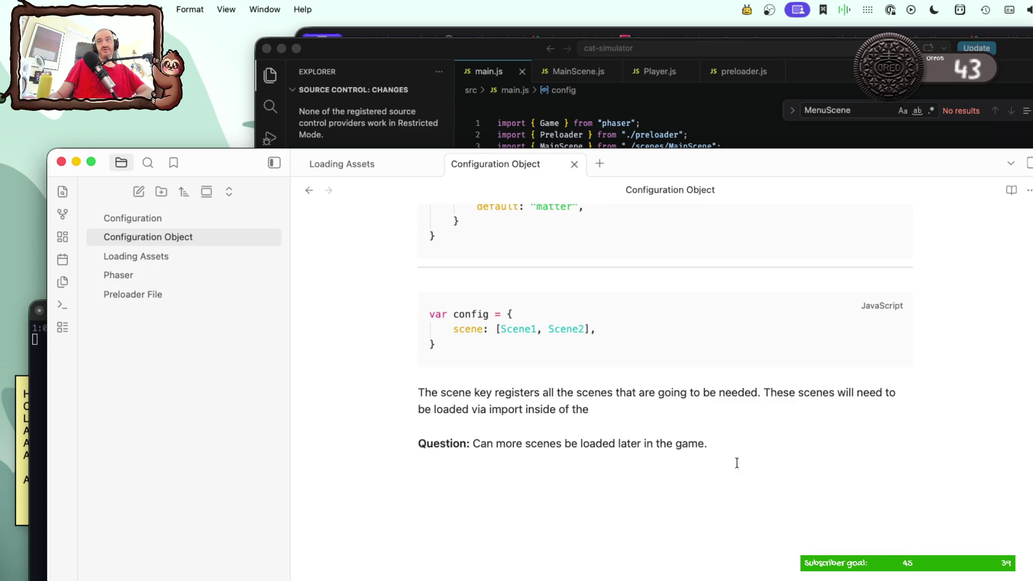
left_click(678, 420)
type("configua")
key("BackSpace")
type("ration file")
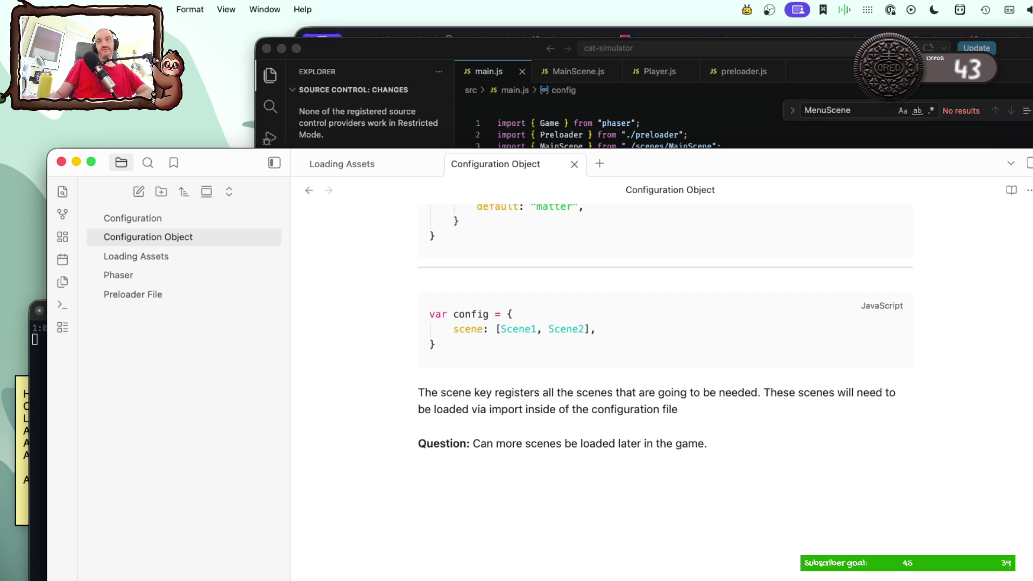
Step: Turn 'configuration file' into an internal link to the Configuration note and end the sentence with a period
left_click_drag(594, 410, 685, 409)
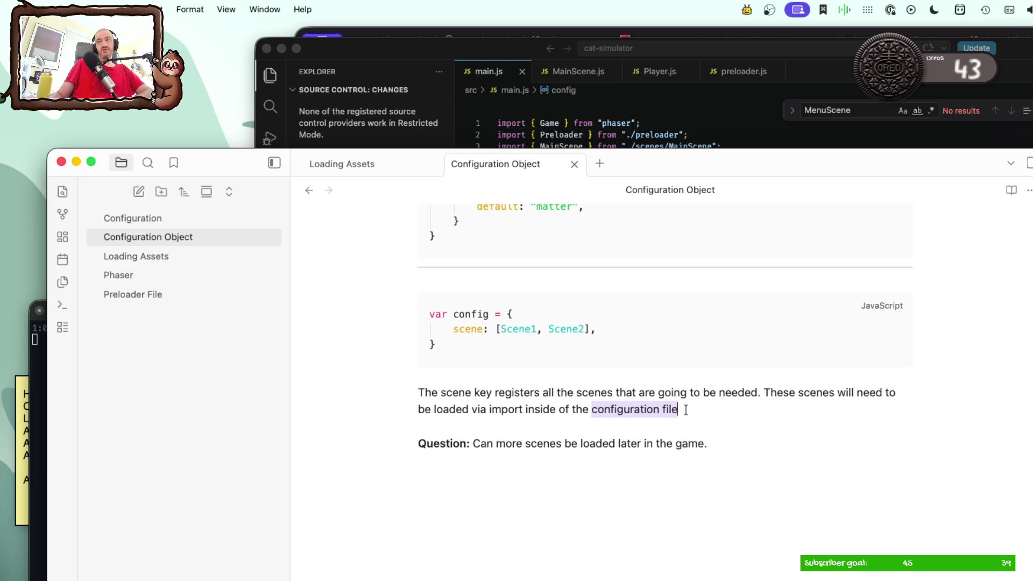
right_click(650, 411)
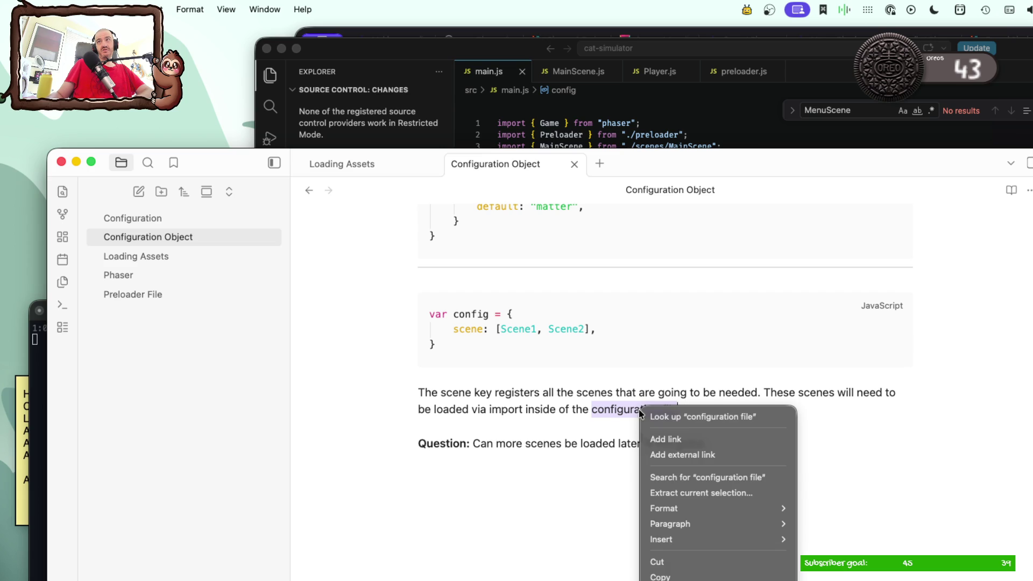
left_click(652, 436)
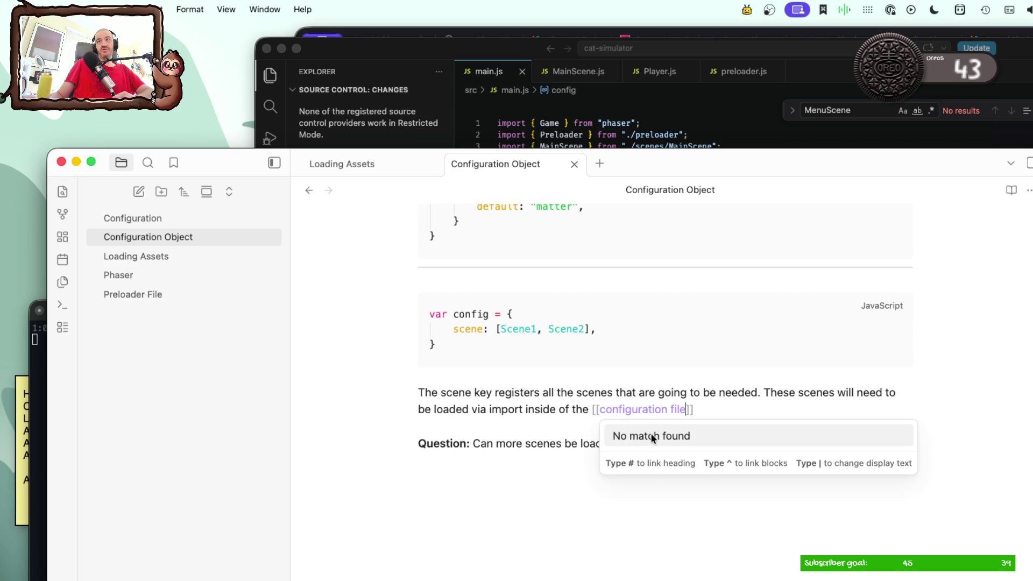
key("BackSpace")
key("BackSpace")
key("BackSpace")
type("C")
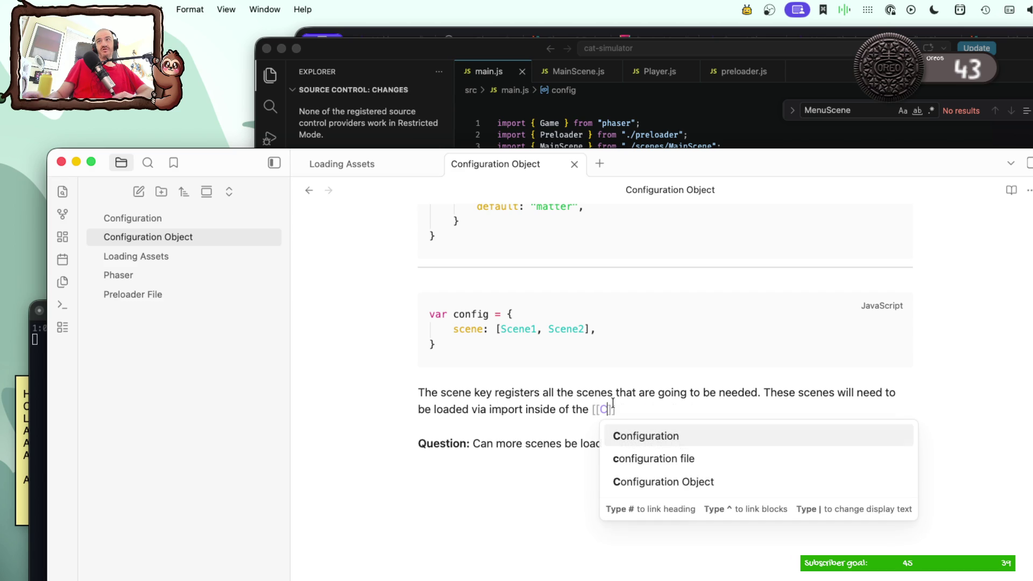
type("on")
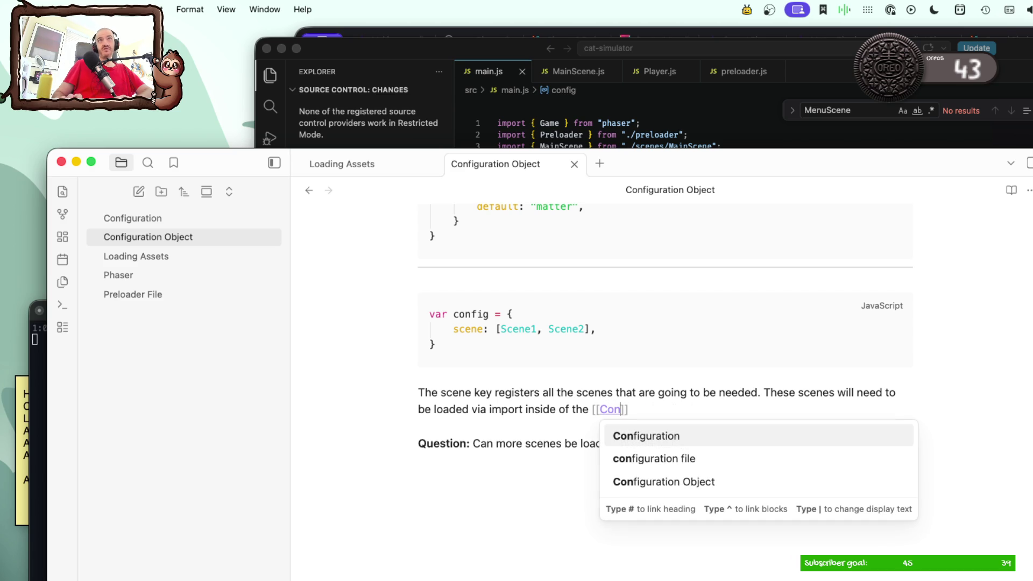
key("Return")
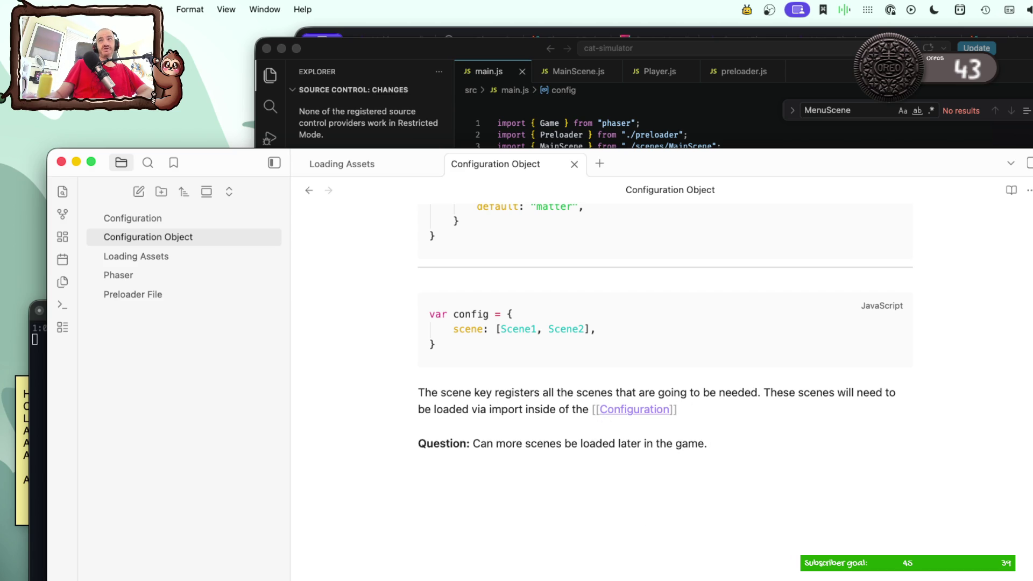
left_click(686, 476)
left_click(677, 413)
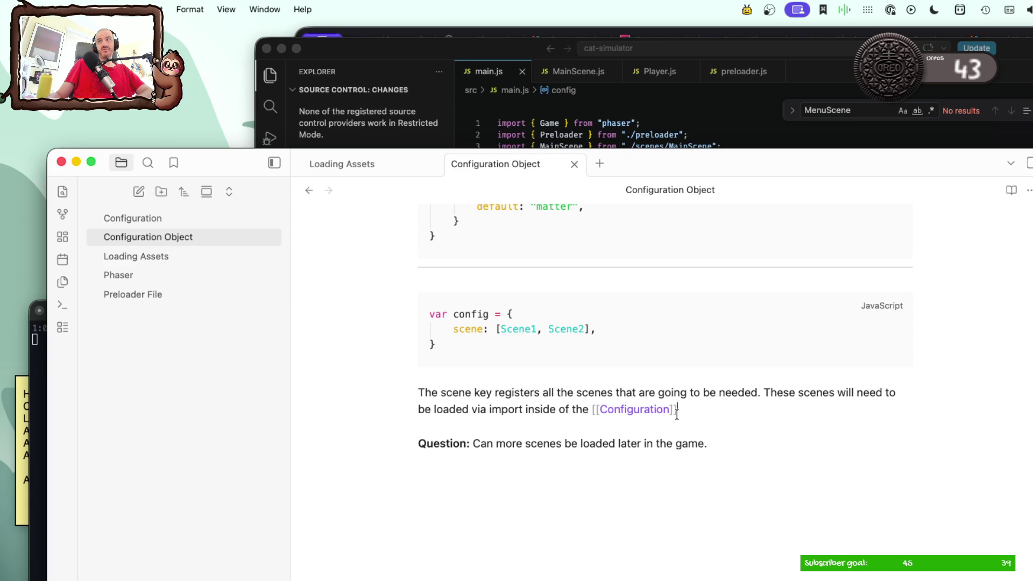
type(".")
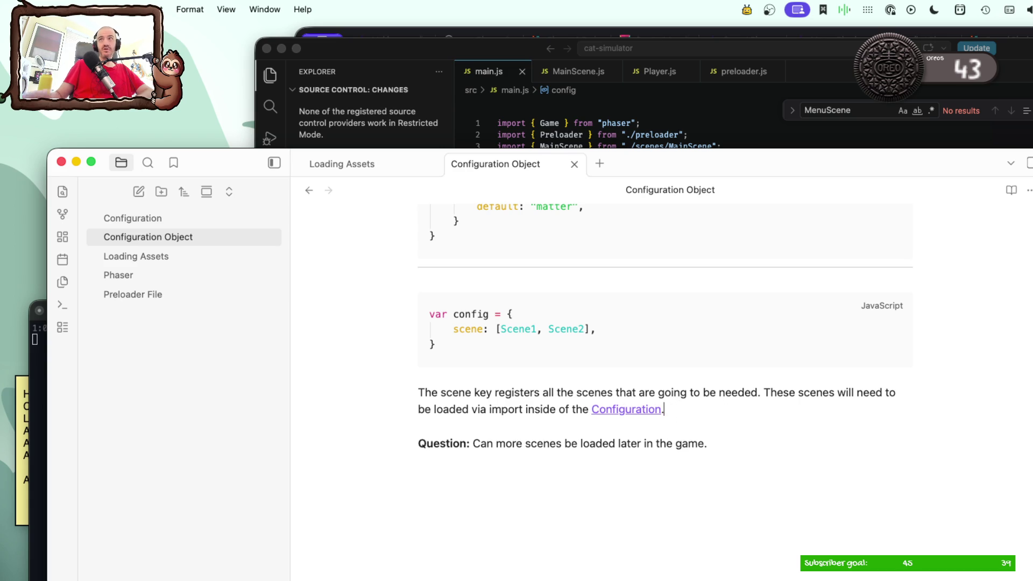
left_click(627, 411)
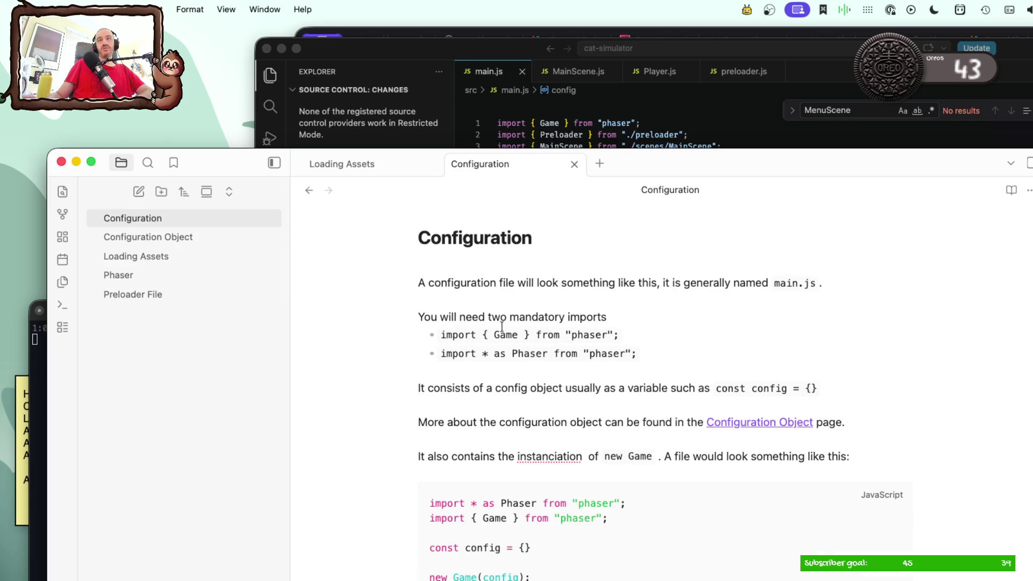
Step: Copy the Preloader and MainScene import lines from main.js into the note after 'Such as:'
left_click(308, 191)
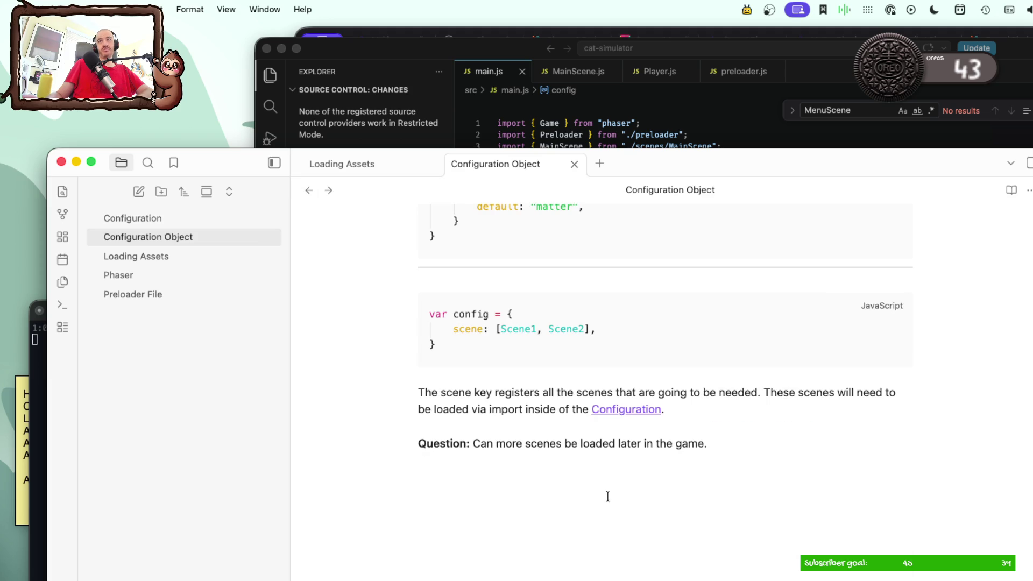
scroll(638, 465, "up", 1)
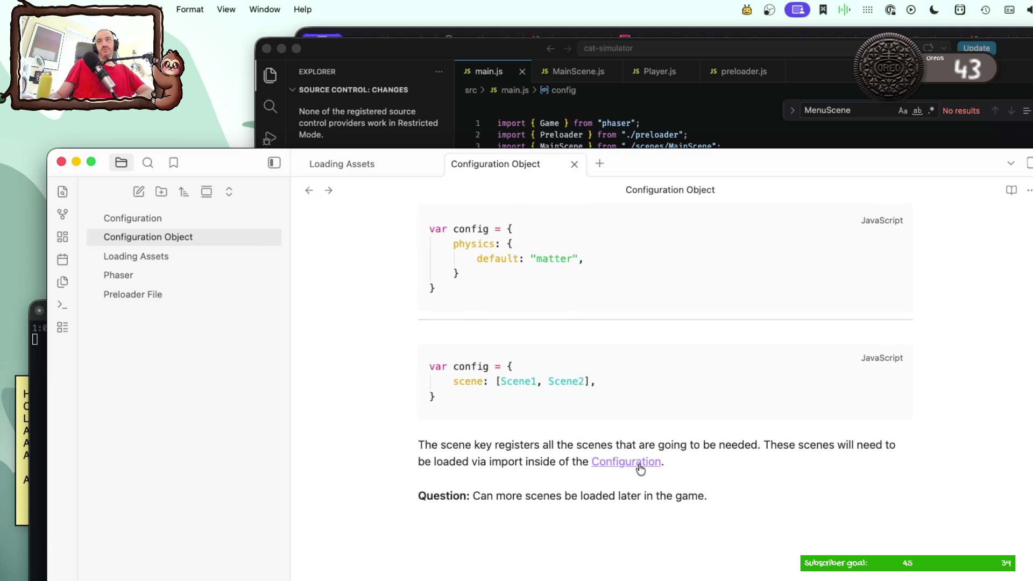
left_click(696, 458)
key("alt+space")
type("m")
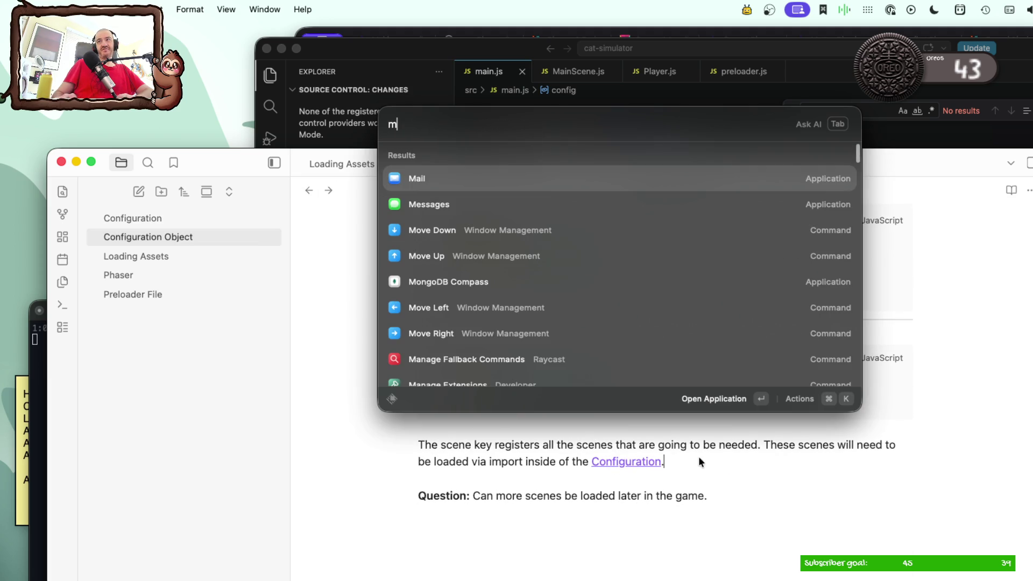
key("Escape")
type("Such as\":")
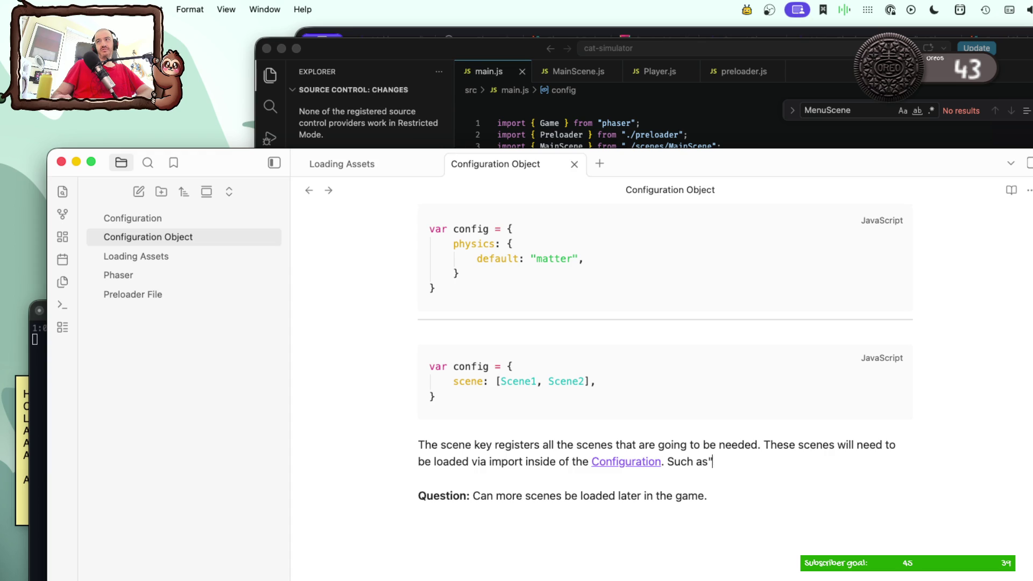
key("Return")
key("Return")
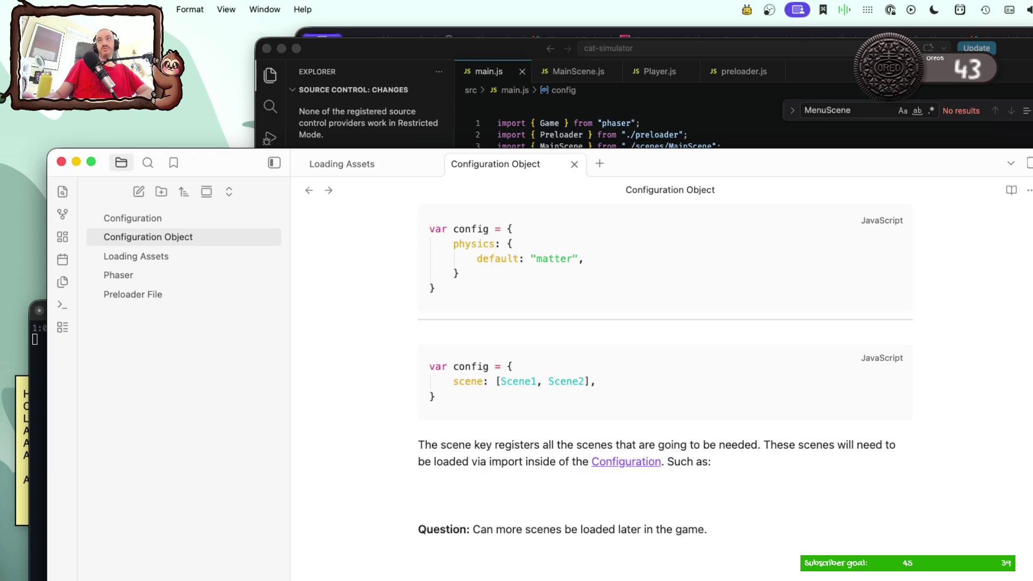
left_click(678, 115)
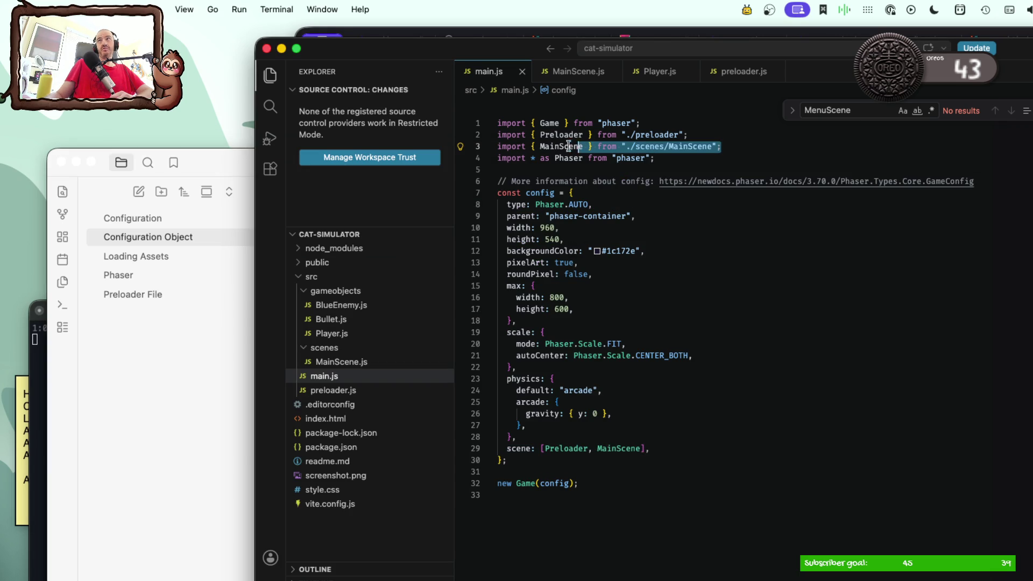
left_click_drag(733, 146, 490, 136)
key("super+c")
key("super+Tab")
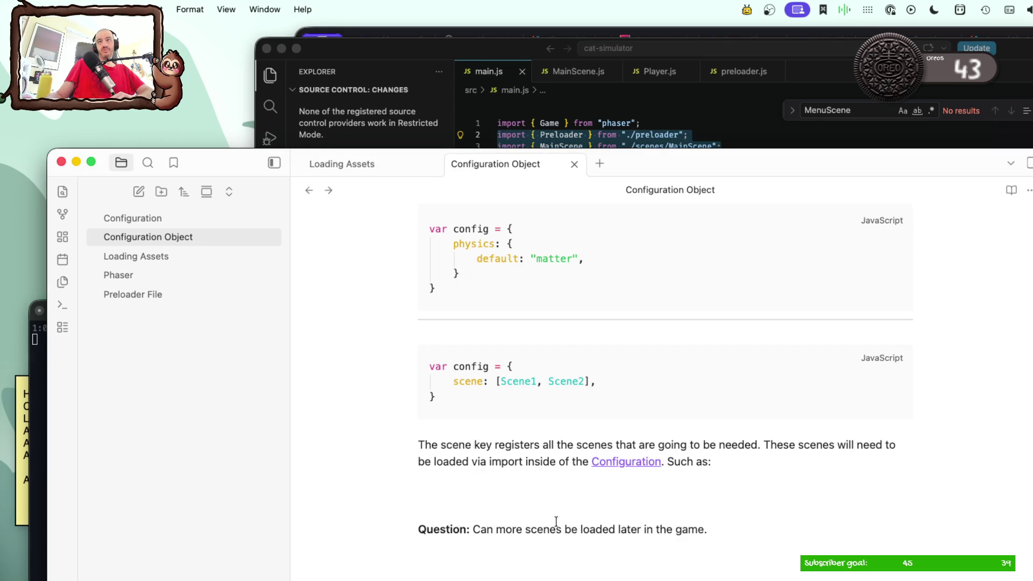
key("super+v")
left_click(549, 510)
key("BackSpace")
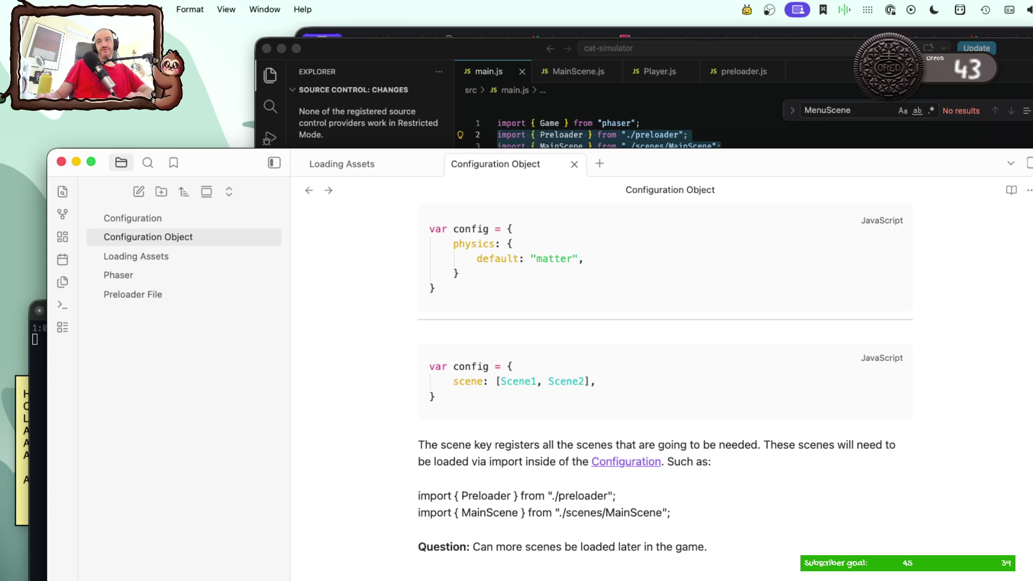
type("`")
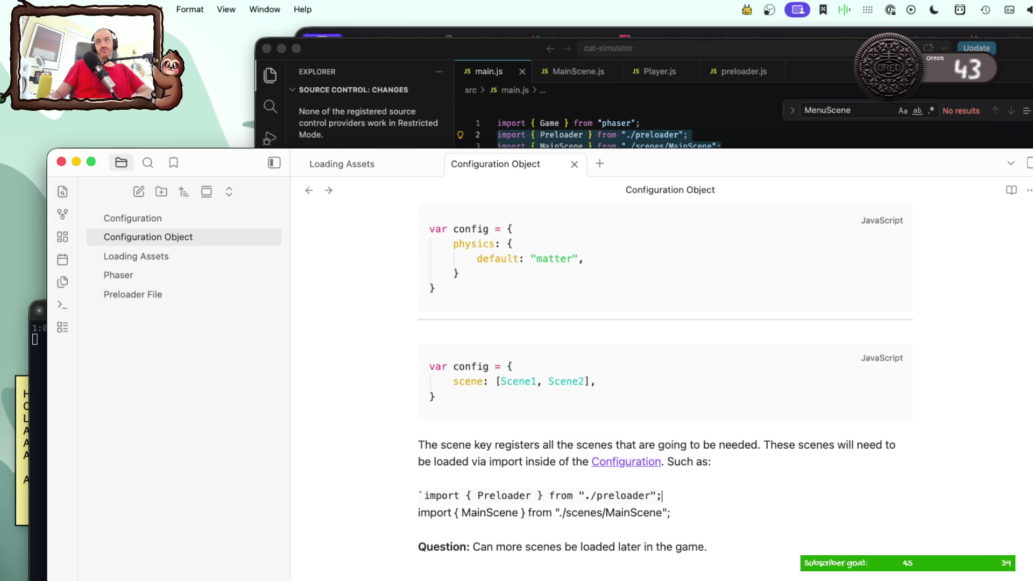
key("Down")
key("Home")
type("`")
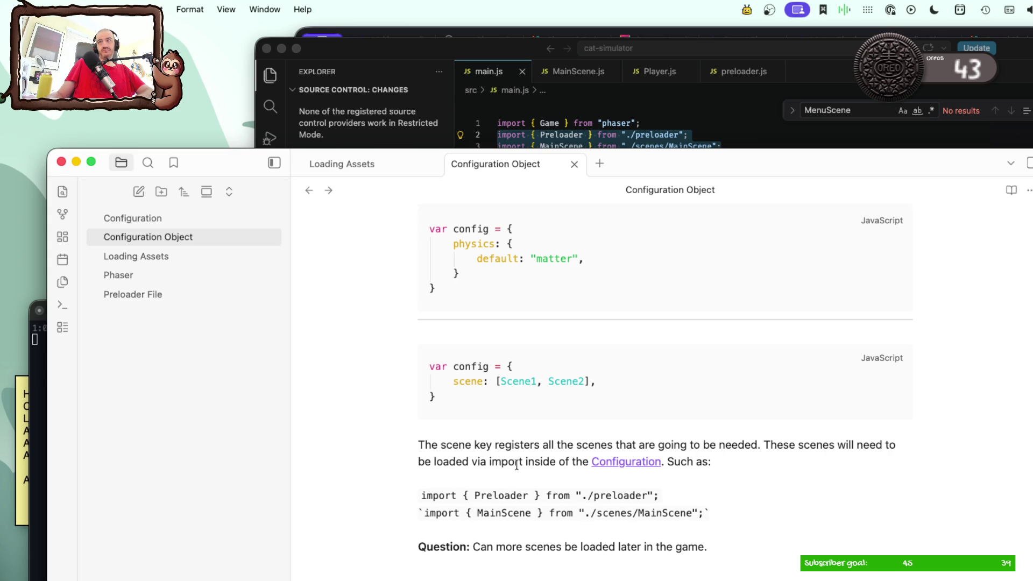
Step: Rewrite the pasted imports to load Scene1 and Scene2 from ./Scene1 and ./Scene2
double_click(512, 381)
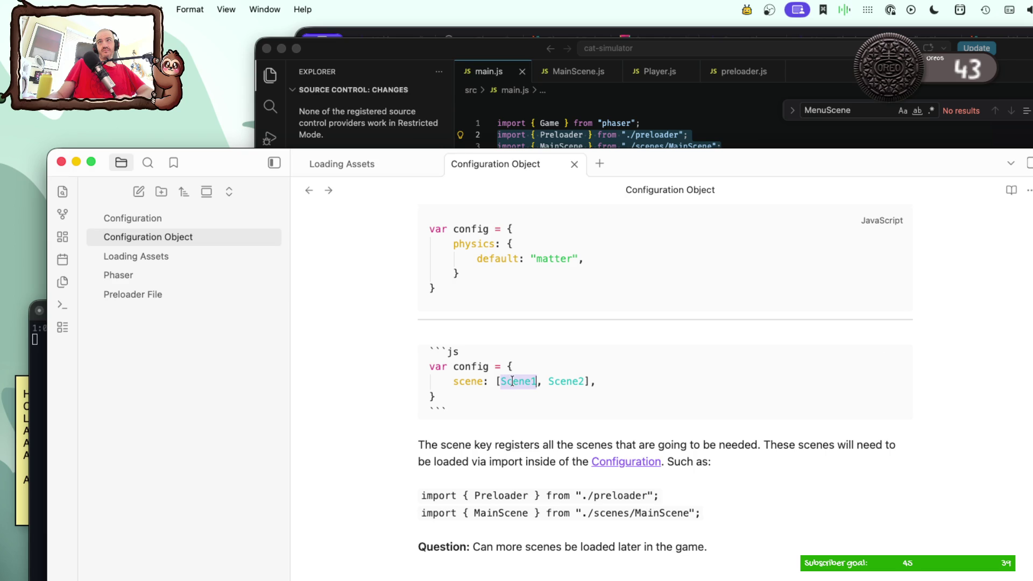
double_click(501, 496)
key("super+v")
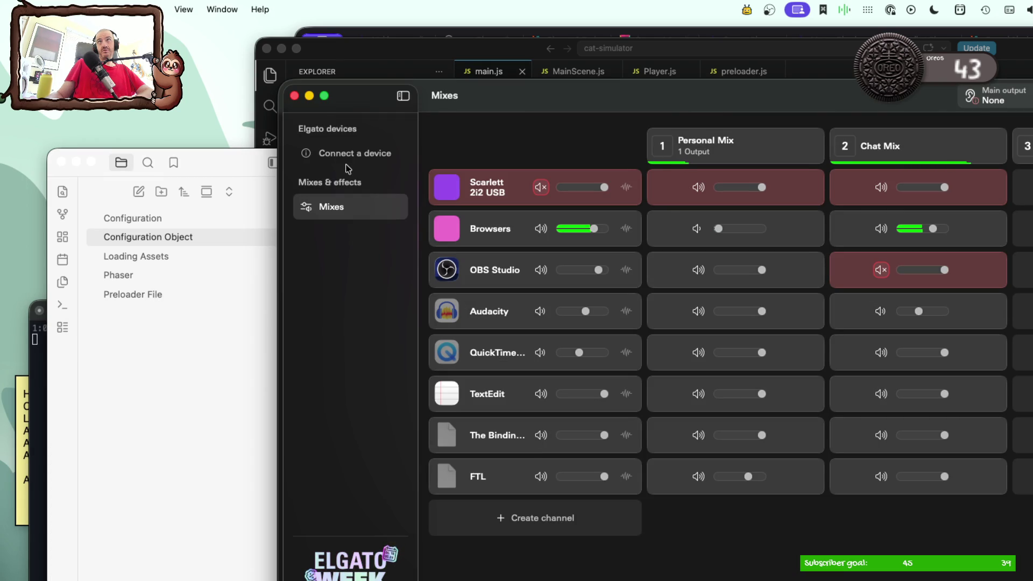
left_click(309, 96)
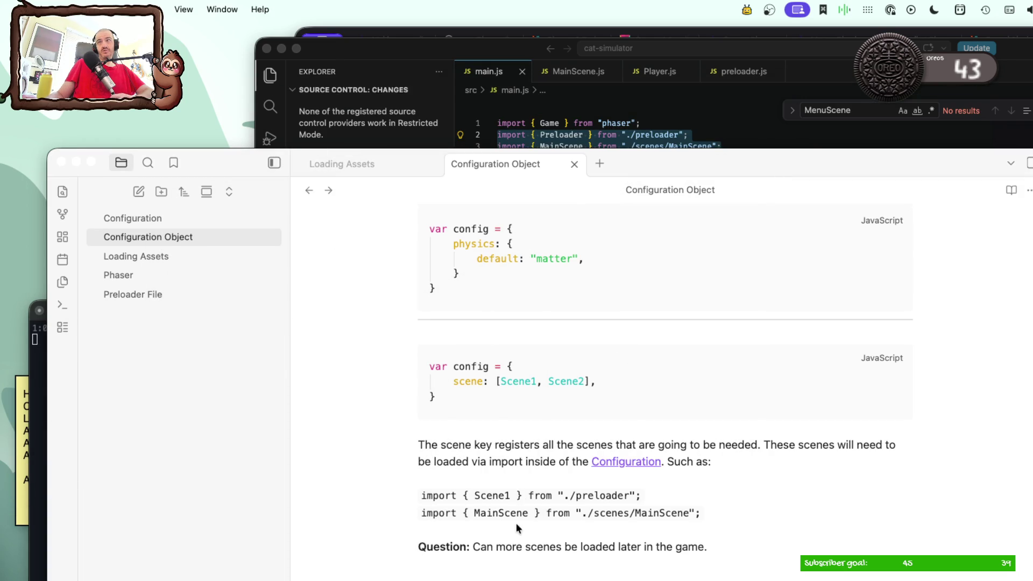
double_click(501, 496)
double_click(501, 514)
key("super+v")
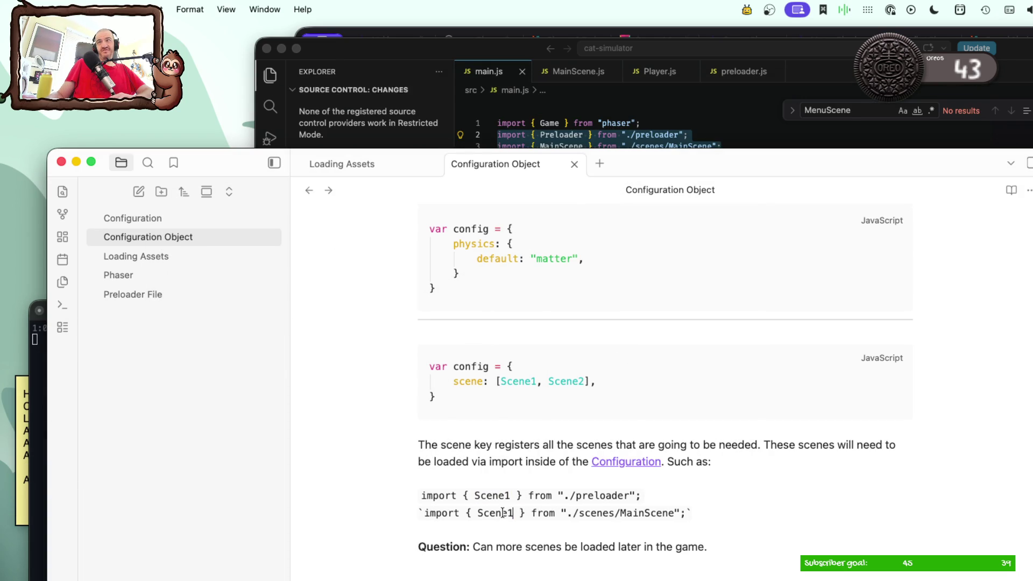
key("BackSpace")
type("2")
double_click(595, 496)
type("S")
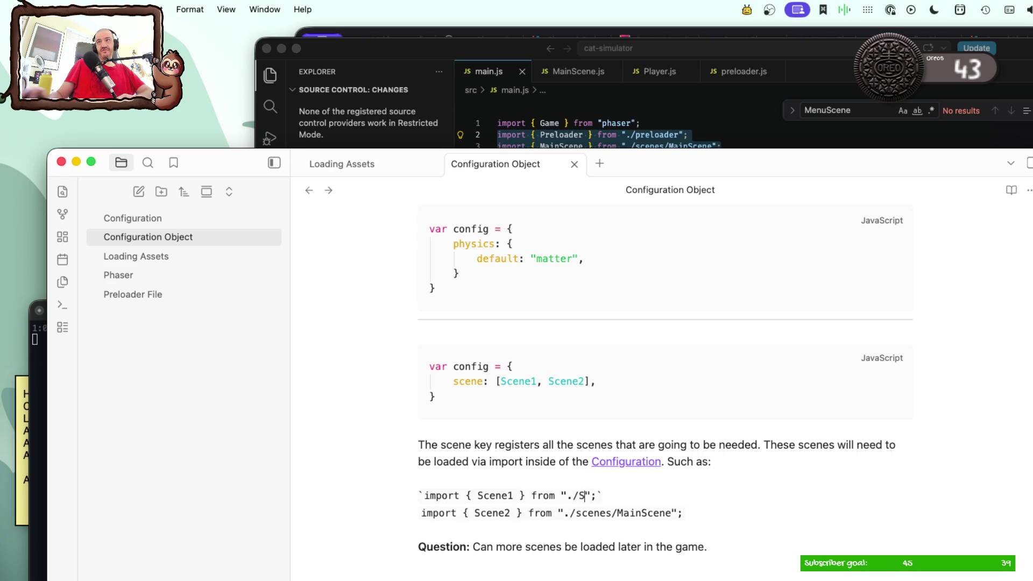
type("cene1")
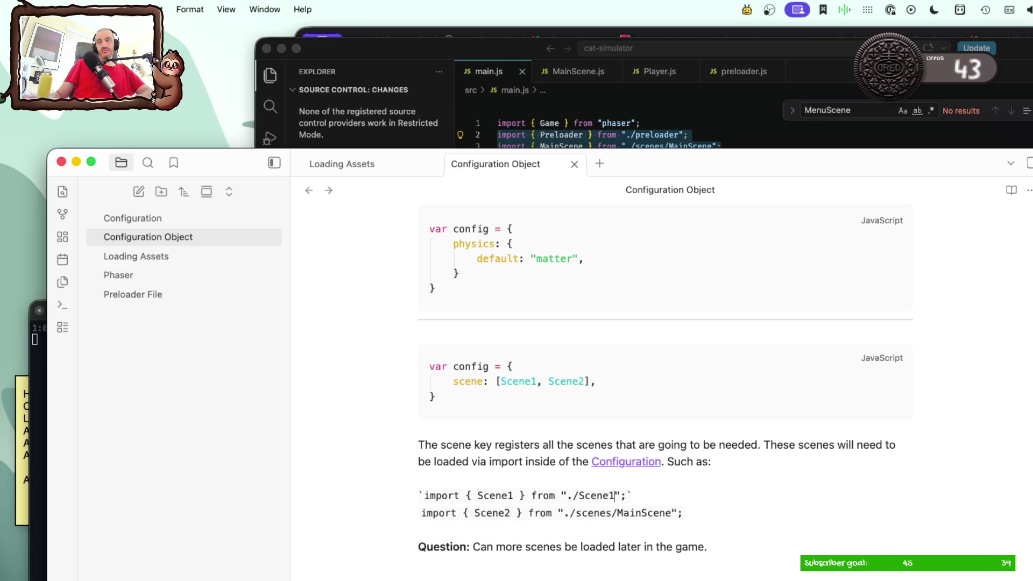
double_click(642, 516)
key("BackSpace")
key("BackSpace")
key("BackSpace")
key("BackSpace")
key("BackSpace")
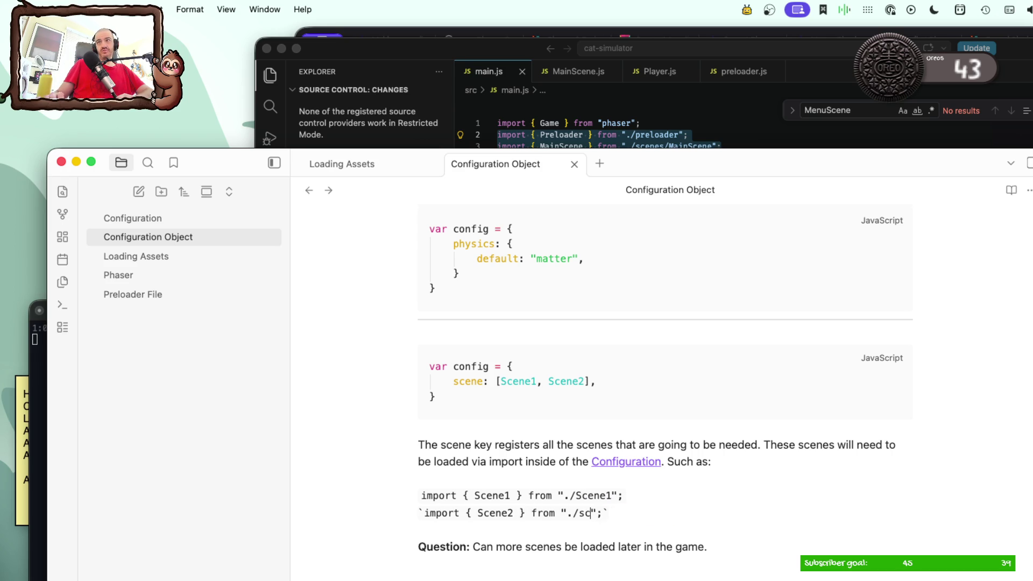
type("cene")
key("BackSpace")
key("BackSpace")
type("ne2")
key("Down")
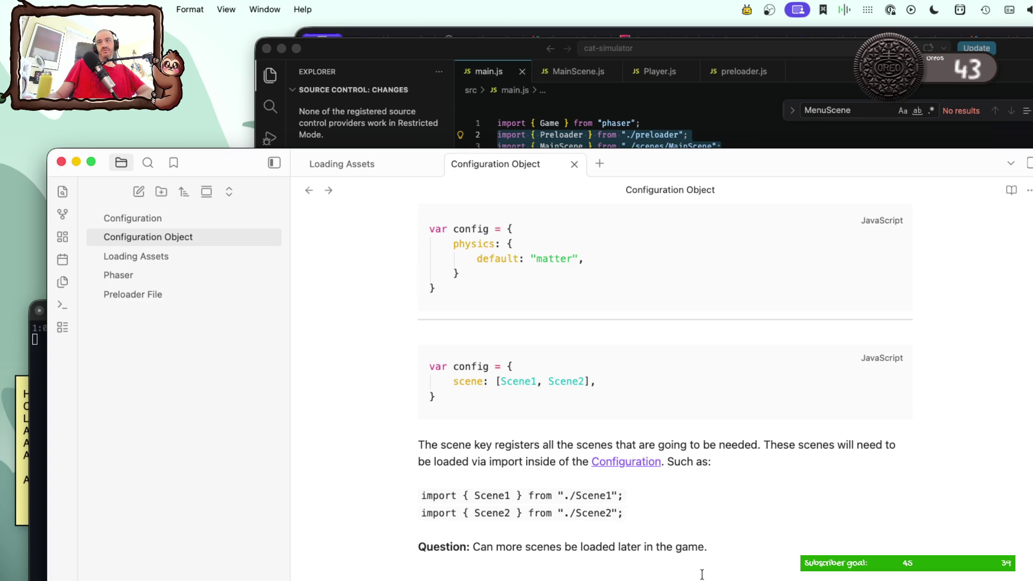
Step: End the question sentence with a '?' and bring the code and browser windows forward
left_click(709, 548)
type("?")
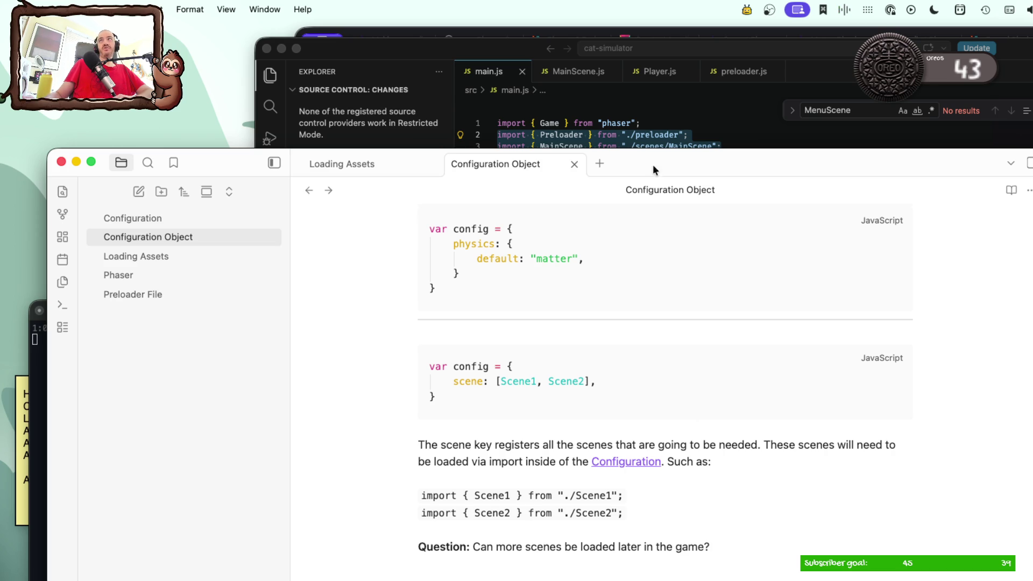
left_click(680, 50)
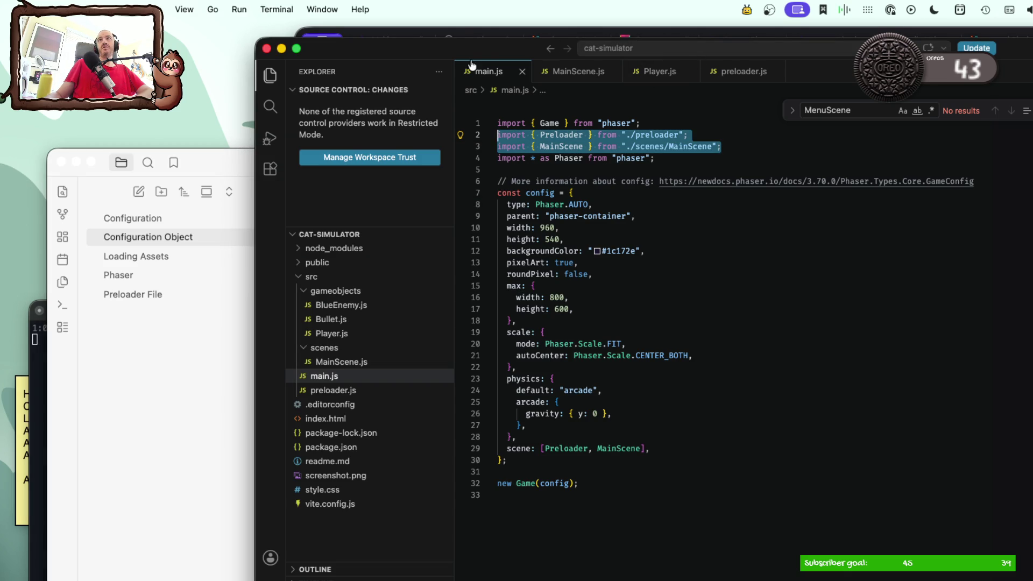
left_click(469, 35)
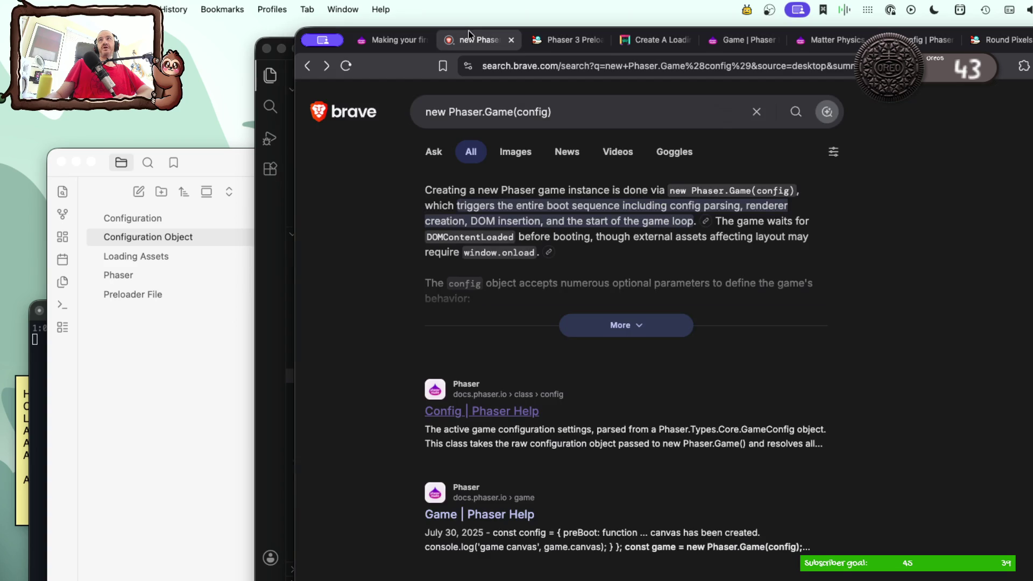
Step: Search whether Phaser's preloader always runs first, read the full AI answer, then return to main.js
triple_click(615, 113)
type("phaser does the")
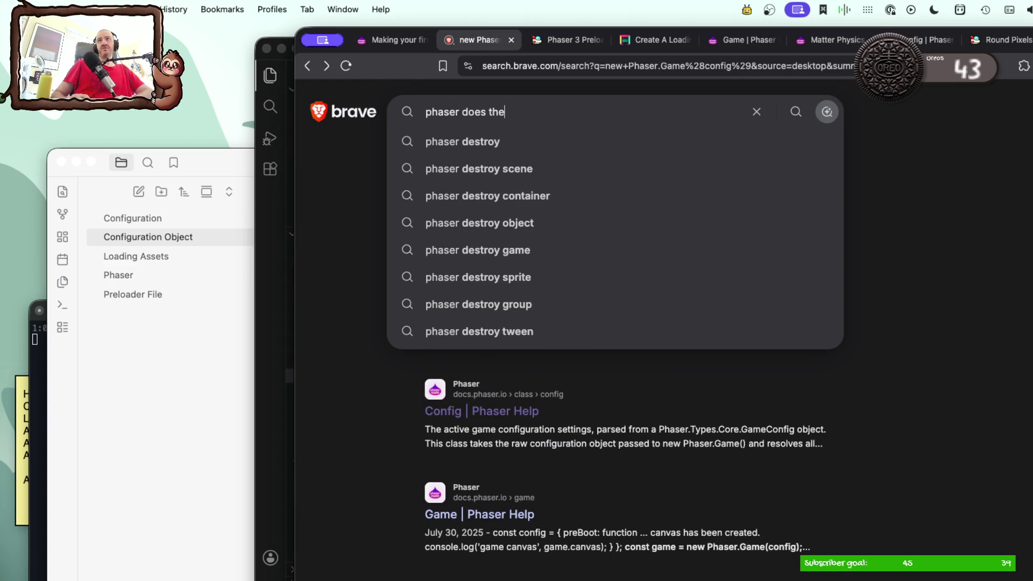
type(" prelo")
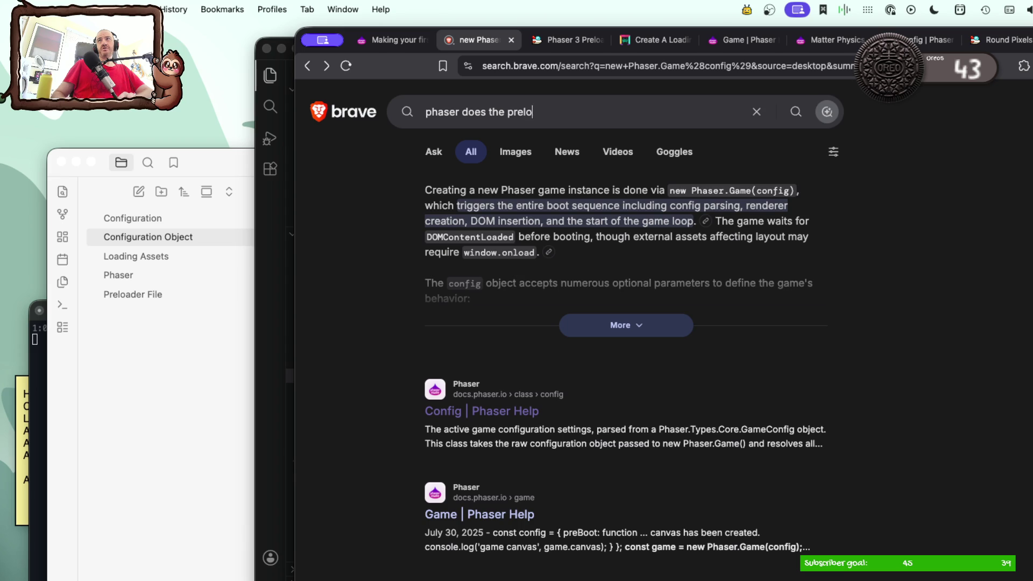
type("ader alwa")
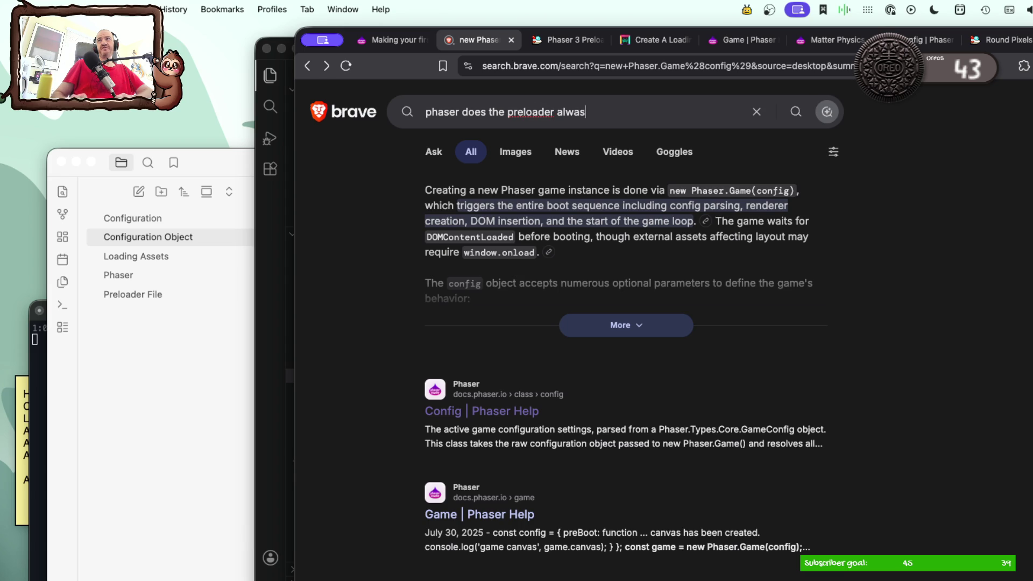
type("ys run first")
key("Return")
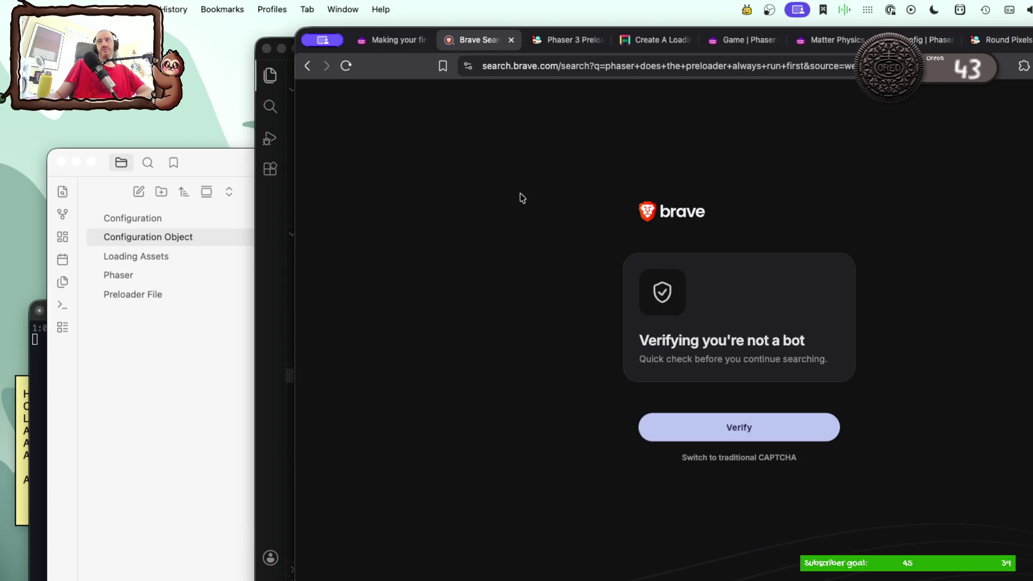
left_click(712, 428)
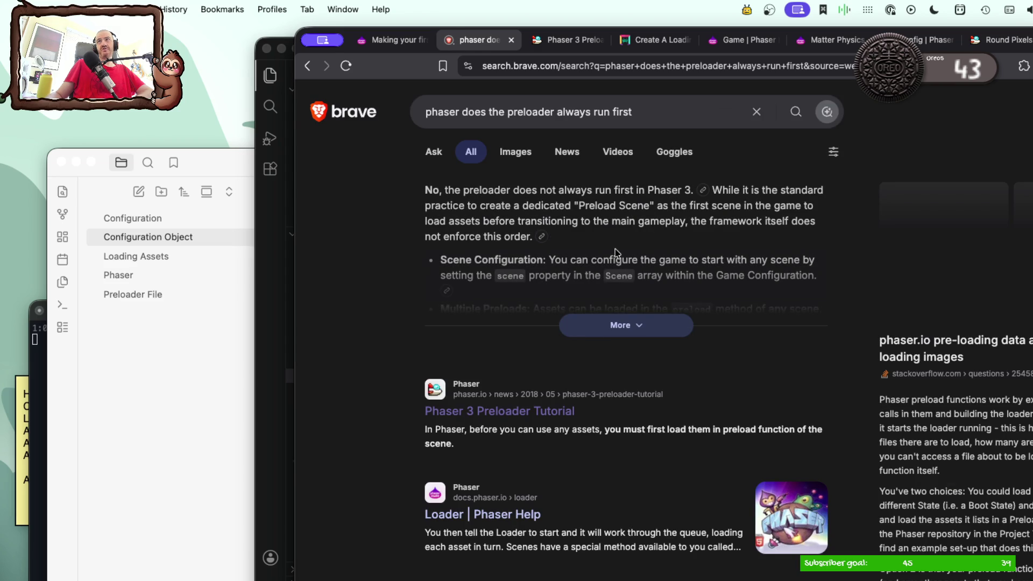
left_click(634, 326)
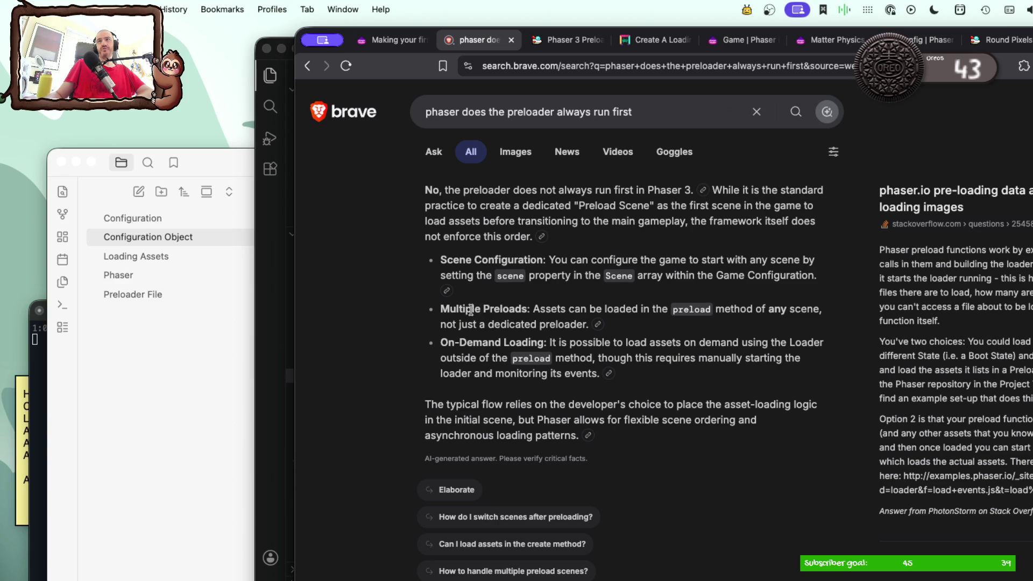
scroll(480, 354, "down", 3)
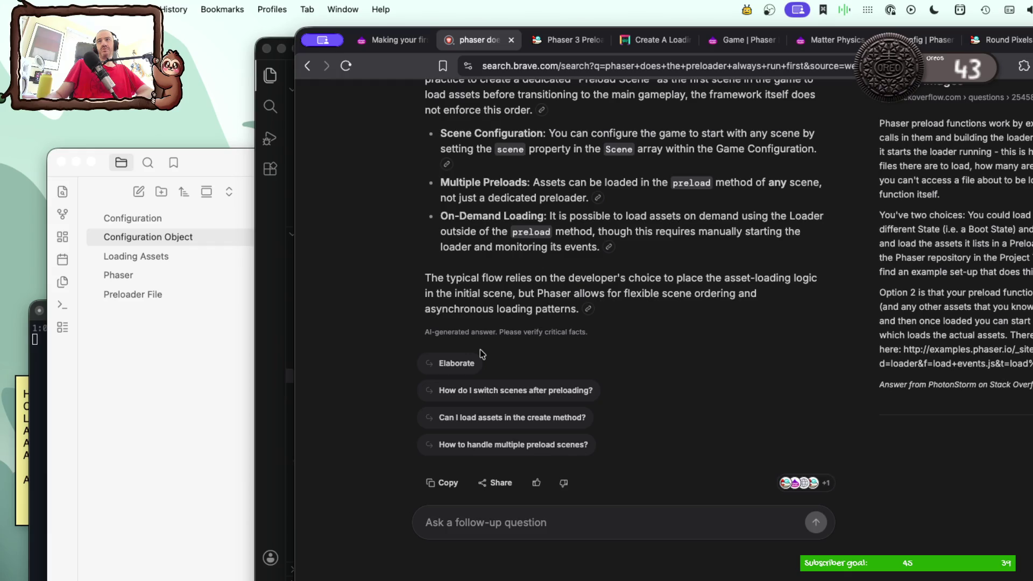
scroll(486, 377, "down", 2)
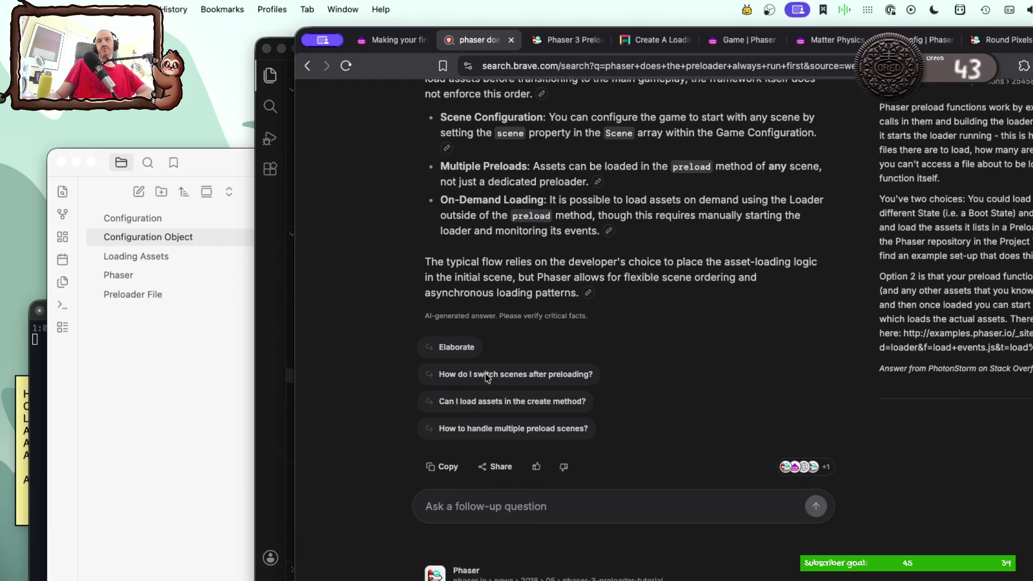
scroll(487, 378, "down", 2)
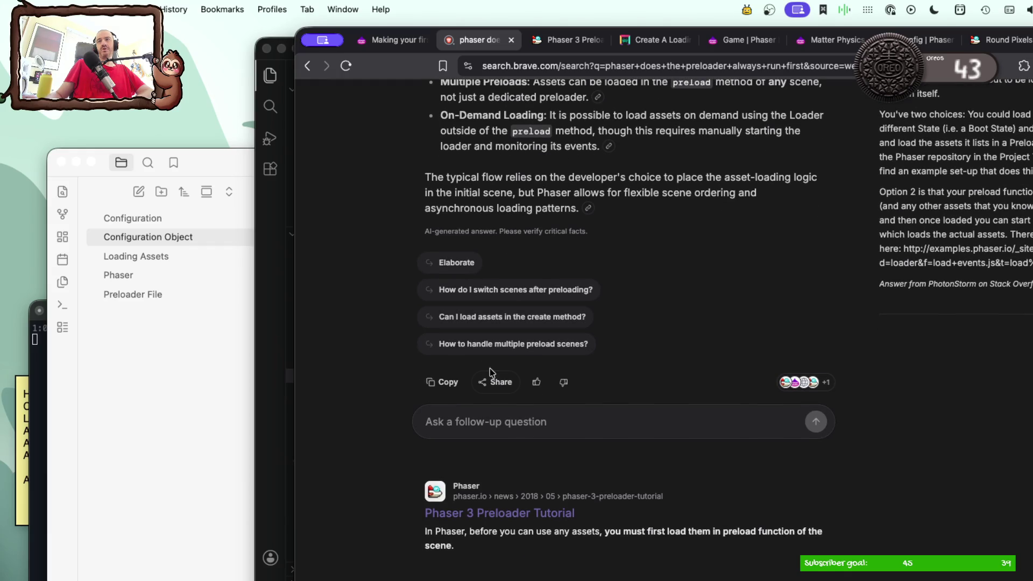
left_click(269, 408)
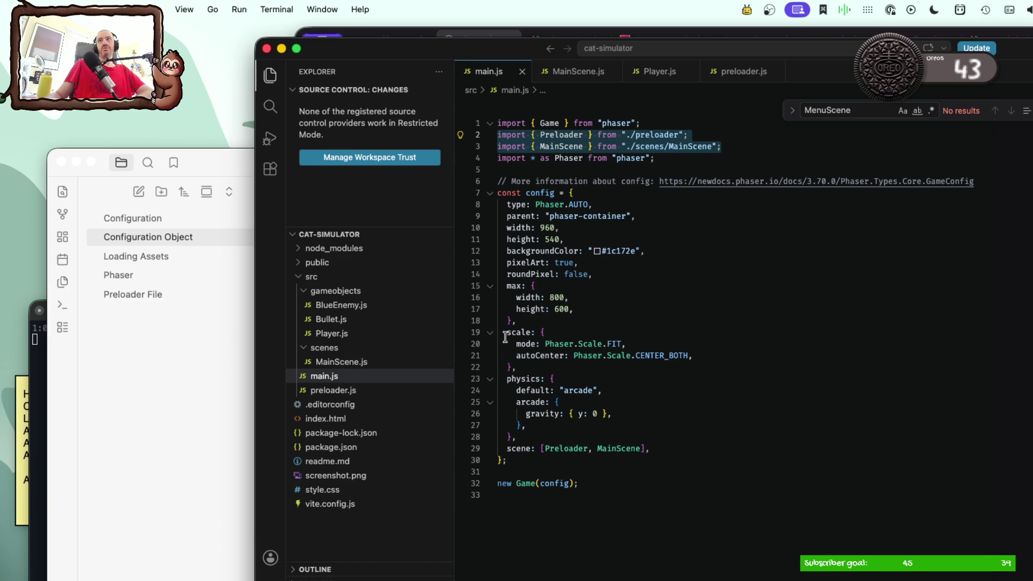
left_click(579, 74)
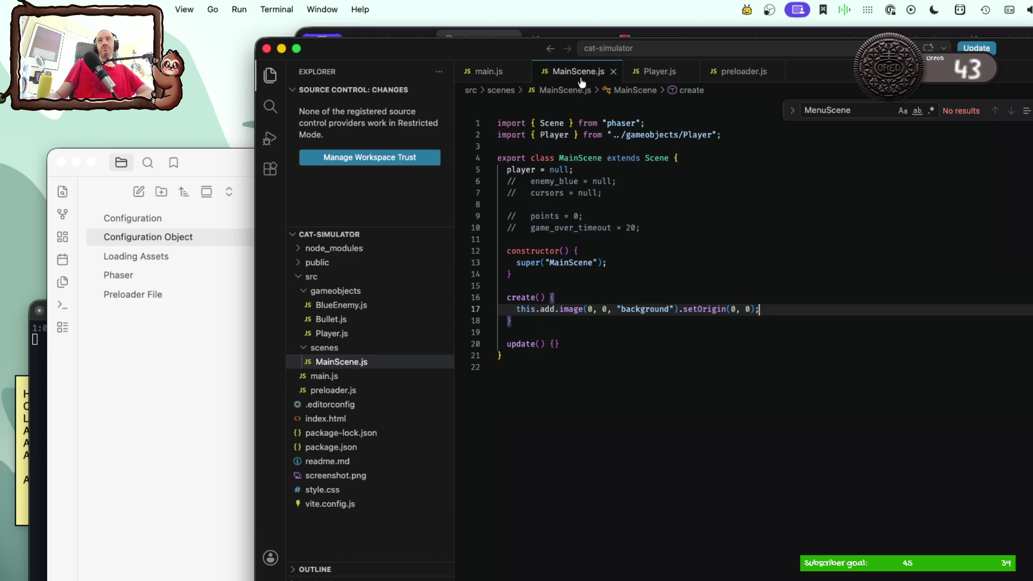
left_click(654, 73)
left_click(718, 74)
key("super+a")
left_click(672, 146)
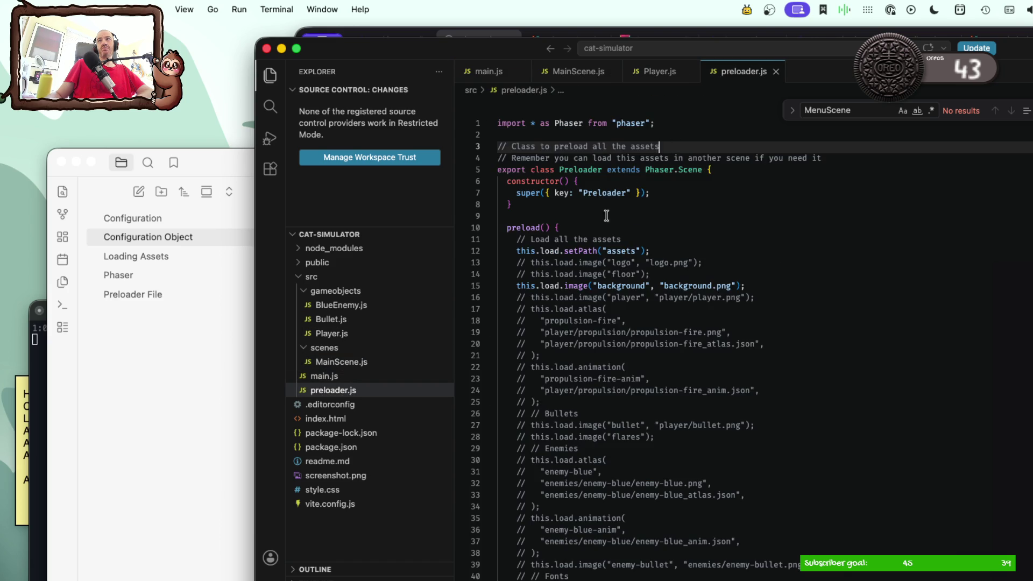
scroll(598, 223, "down", 5)
scroll(598, 224, "down", 5)
scroll(597, 224, "up", 10)
left_click(485, 71)
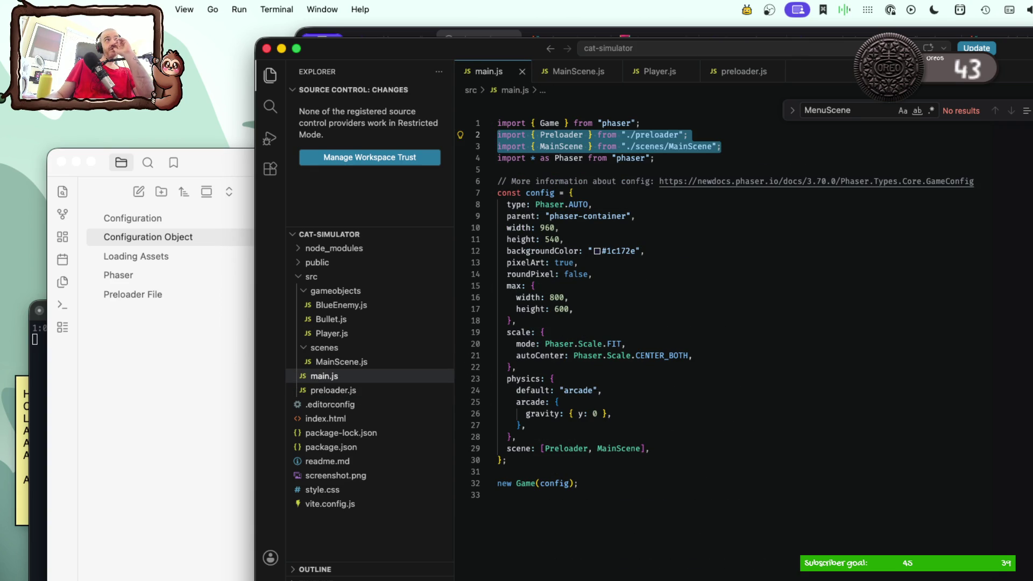
key("super+Down")
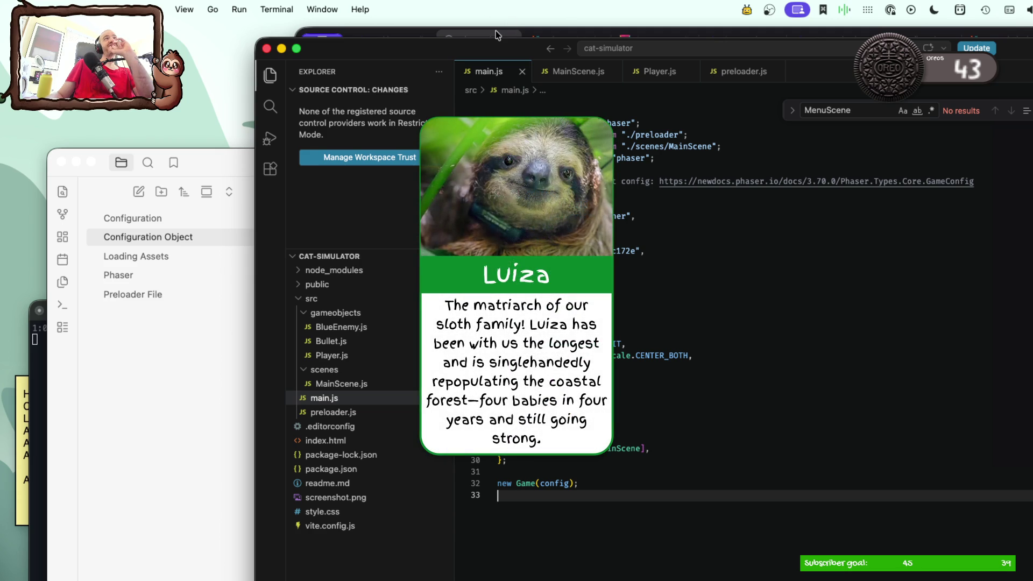
Step: Read the 'Making your first Phaser Game' tutorial while checking the Configuration Object note
left_click(496, 34)
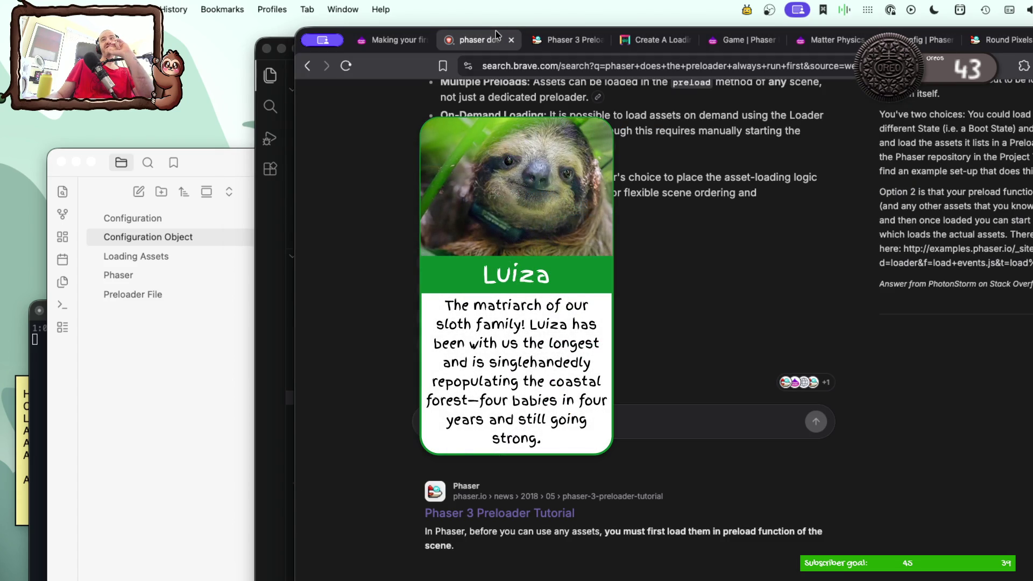
left_click(408, 41)
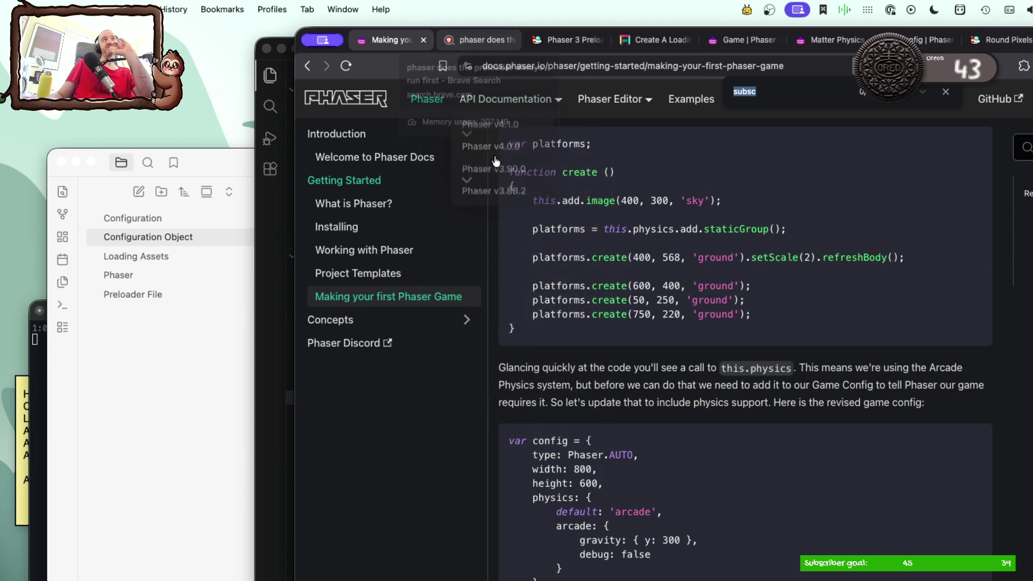
scroll(557, 261, "down", 3)
scroll(558, 261, "down", 1)
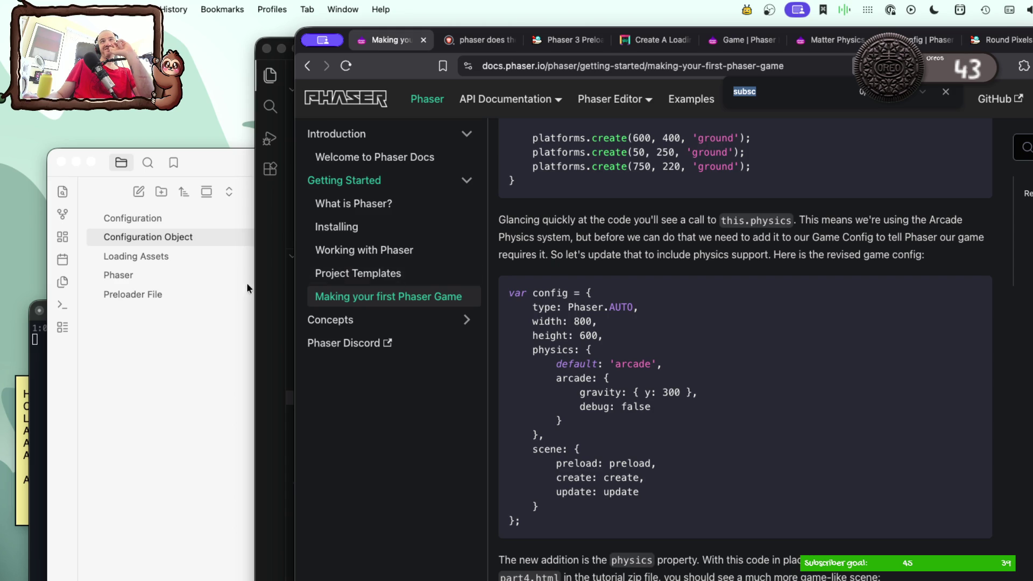
left_click(196, 323)
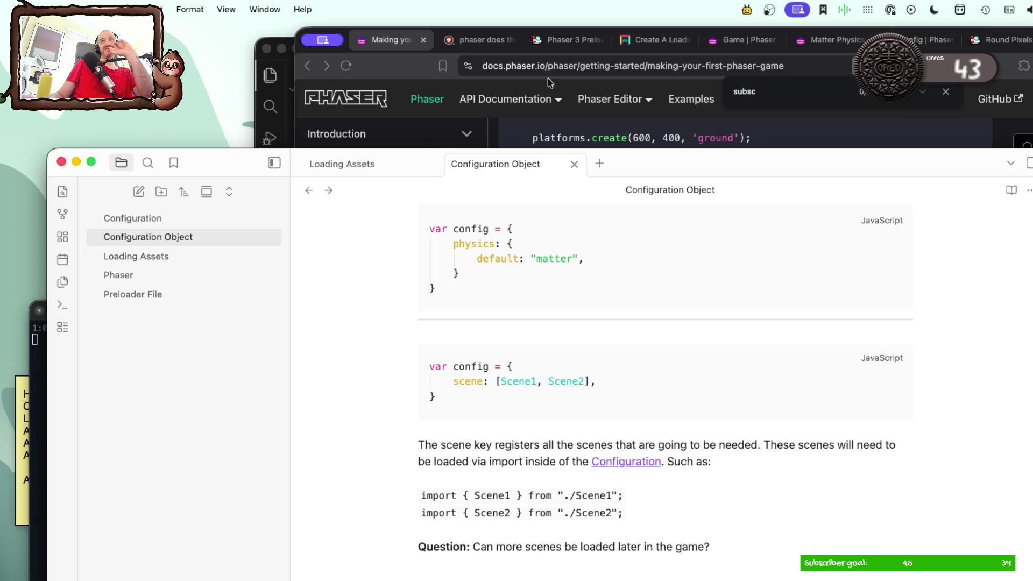
left_click(538, 105)
mouse_move(427, 99)
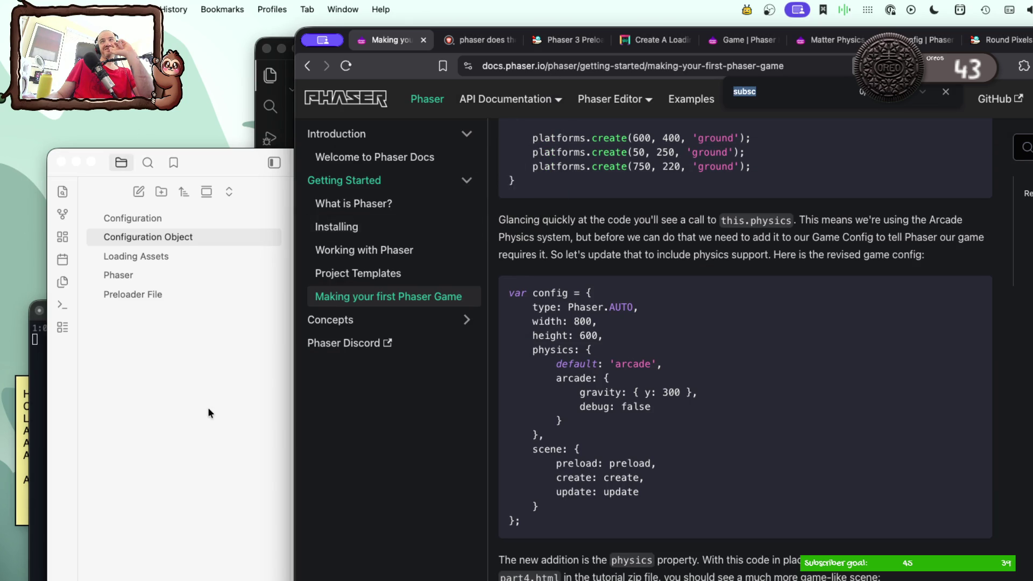
left_click(215, 404)
left_click(650, 87)
scroll(609, 272, "down", 1)
scroll(610, 272, "down", 3)
scroll(610, 272, "up", 15)
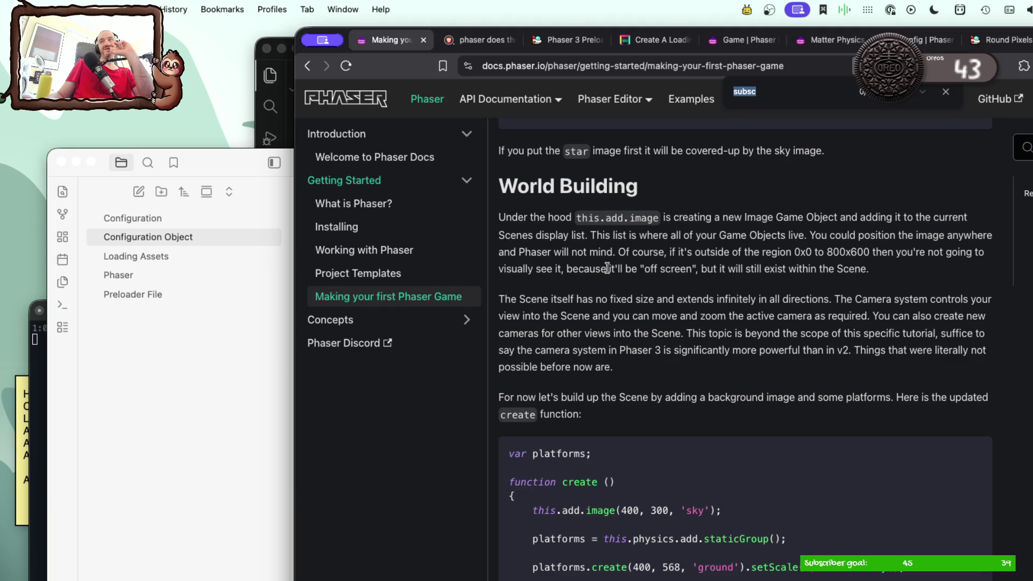
scroll(607, 268, "up", 4)
scroll(607, 269, "up", 4)
scroll(610, 271, "up", 2)
scroll(609, 272, "up", 3)
scroll(607, 272, "up", 3)
scroll(607, 271, "up", 2)
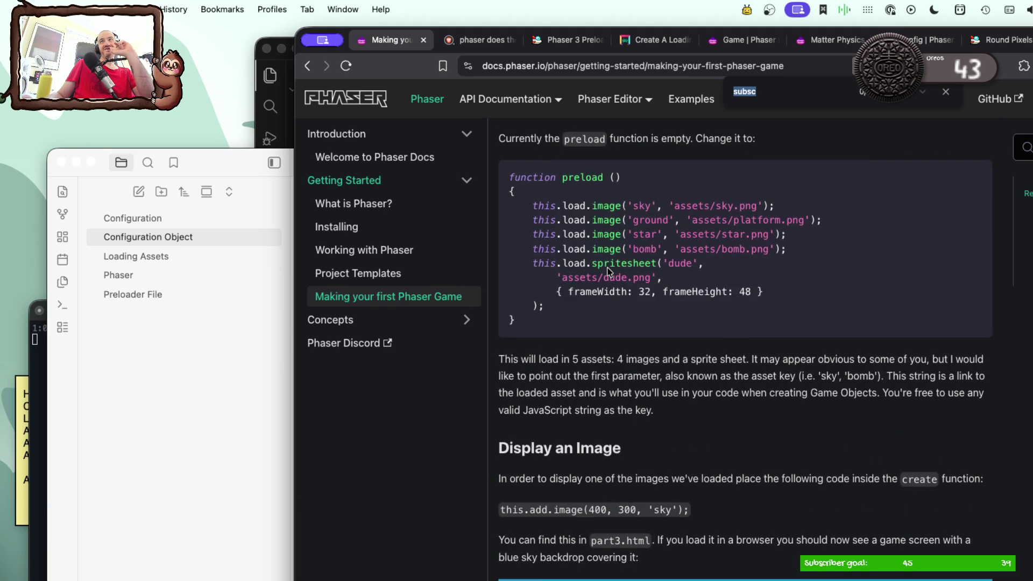
scroll(608, 272, "up", 2)
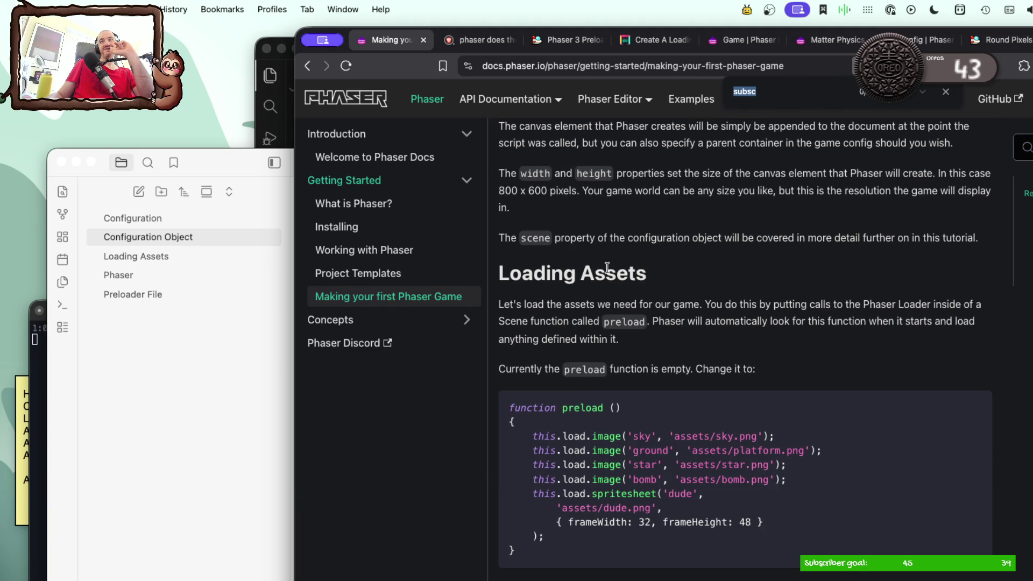
scroll(608, 271, "up", 1)
scroll(608, 272, "up", 3)
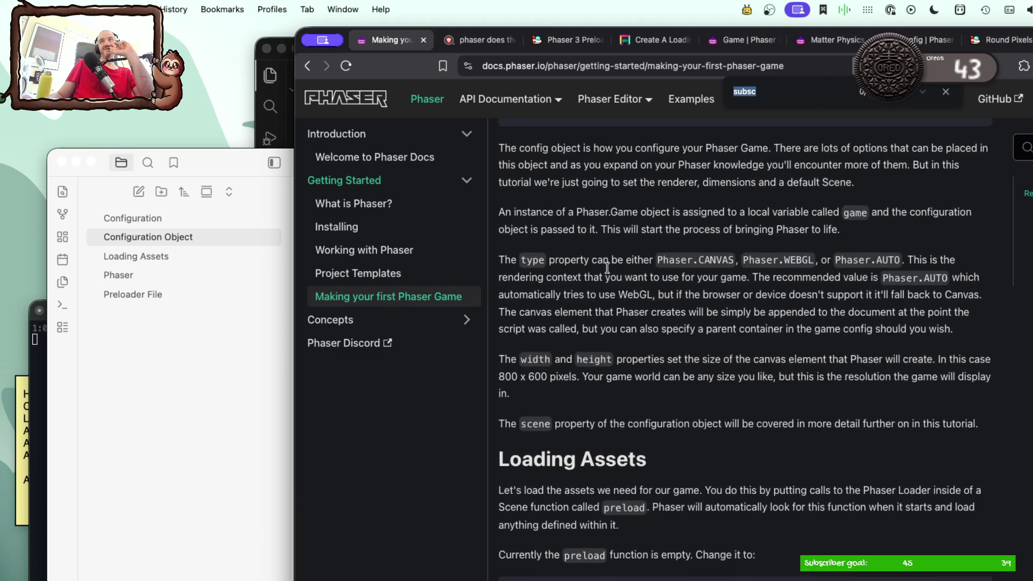
scroll(608, 272, "up", 4)
scroll(609, 271, "up", 3)
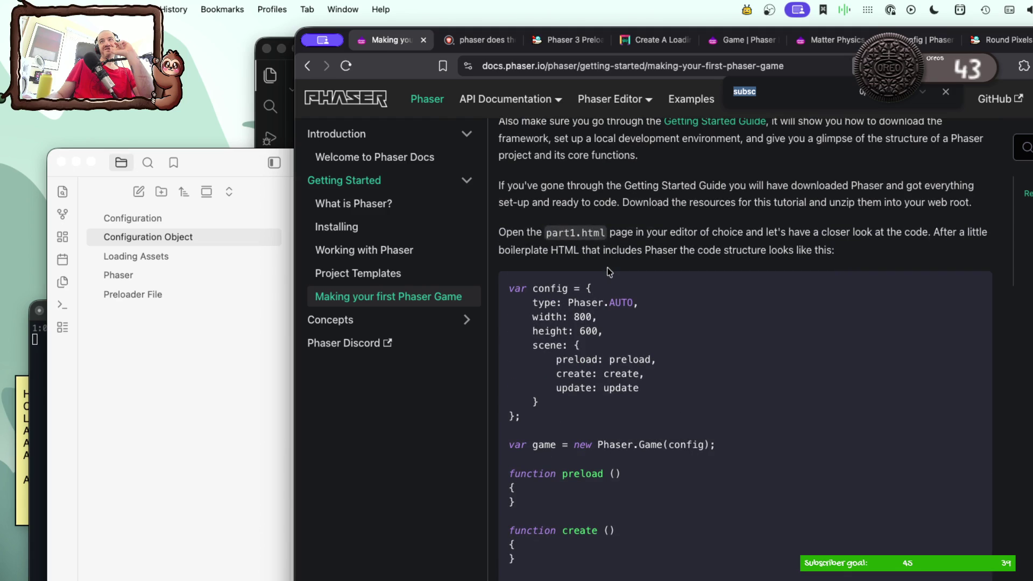
scroll(608, 272, "down", 1)
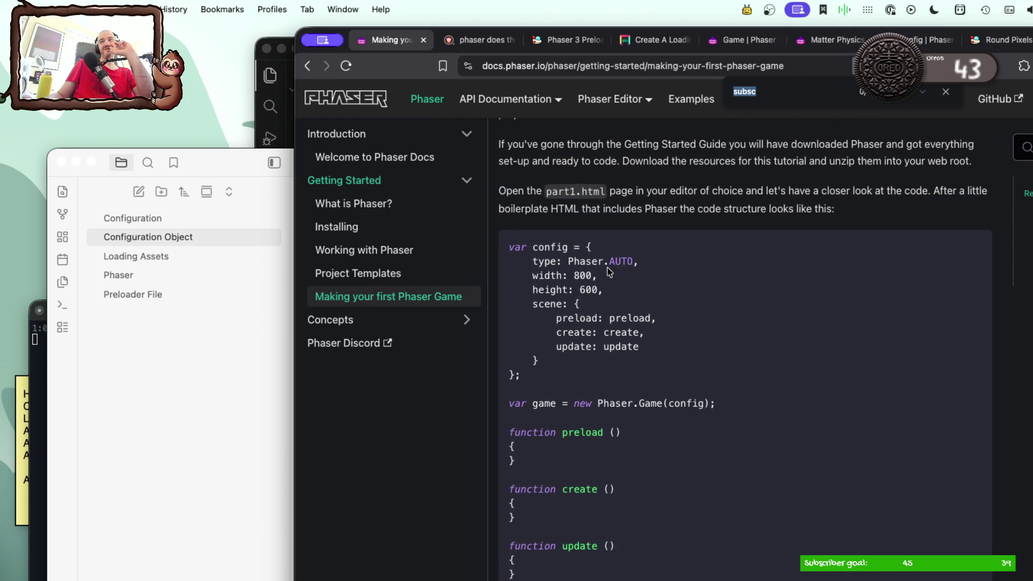
scroll(609, 272, "down", 1)
scroll(609, 272, "down", 1)
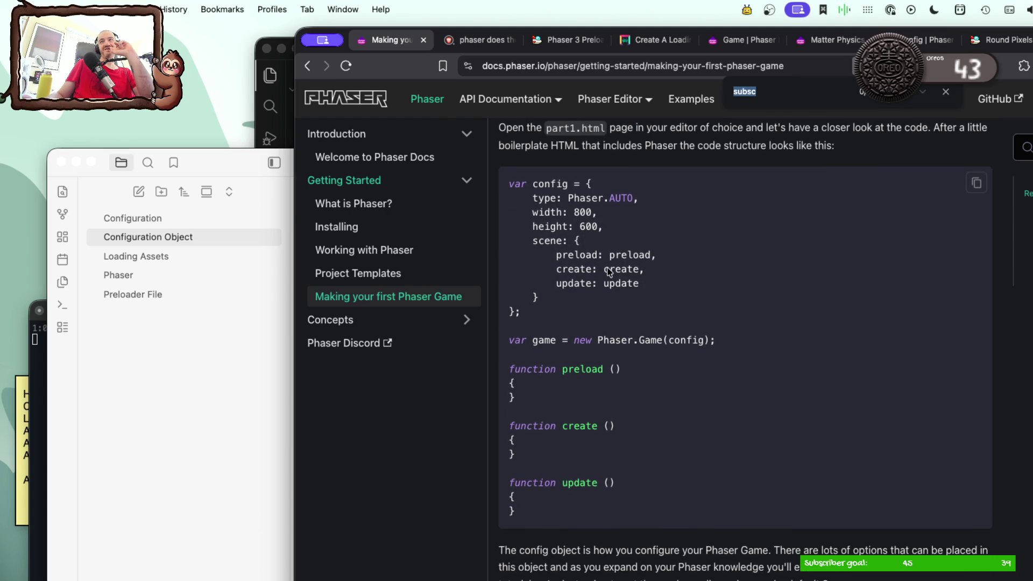
scroll(608, 268, "down", 1)
scroll(608, 268, "down", 3)
scroll(608, 268, "down", 3)
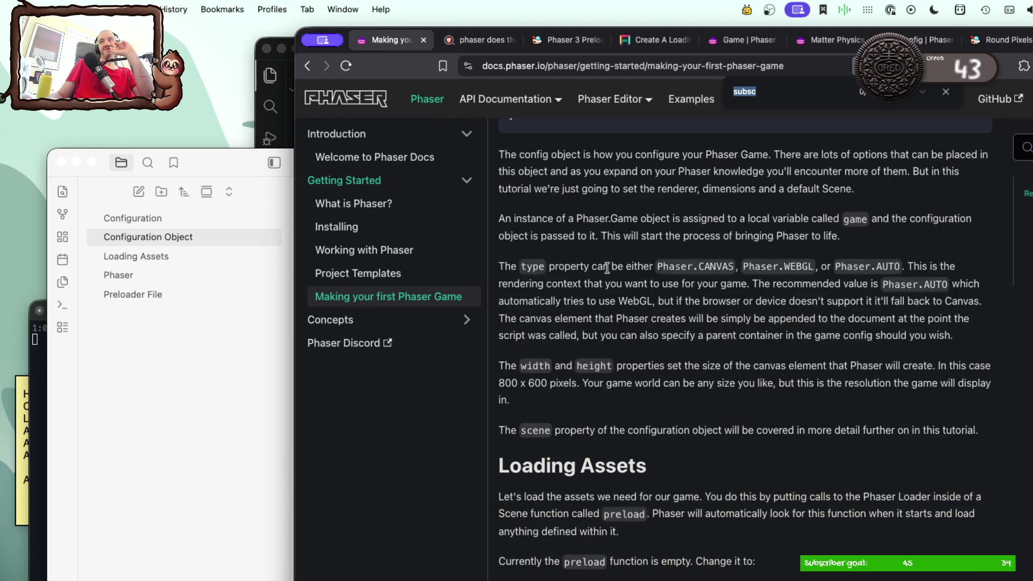
scroll(608, 268, "down", 4)
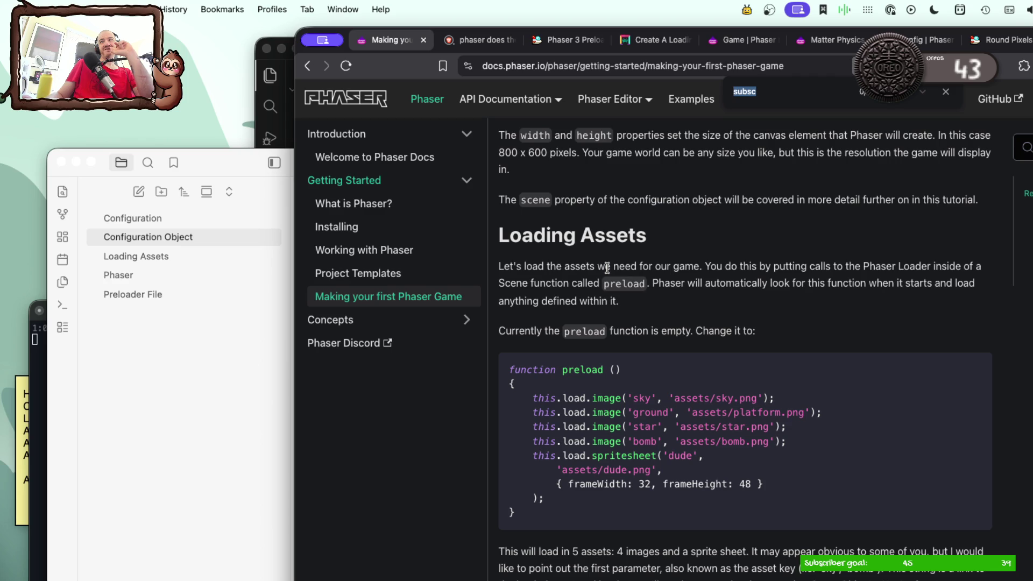
scroll(608, 268, "down", 3)
scroll(608, 268, "down", 3)
scroll(607, 268, "down", 2)
scroll(607, 268, "down", 1)
scroll(607, 268, "down", 4)
scroll(608, 269, "down", 4)
scroll(607, 269, "down", 2)
scroll(607, 268, "down", 5)
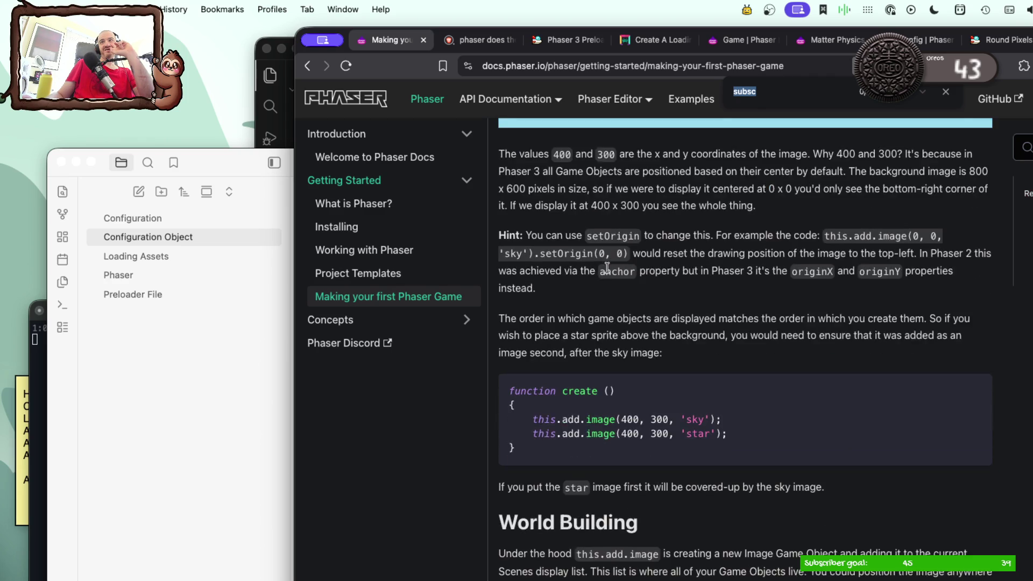
scroll(607, 269, "down", 2)
scroll(607, 268, "down", 3)
scroll(608, 268, "down", 4)
scroll(607, 268, "down", 1)
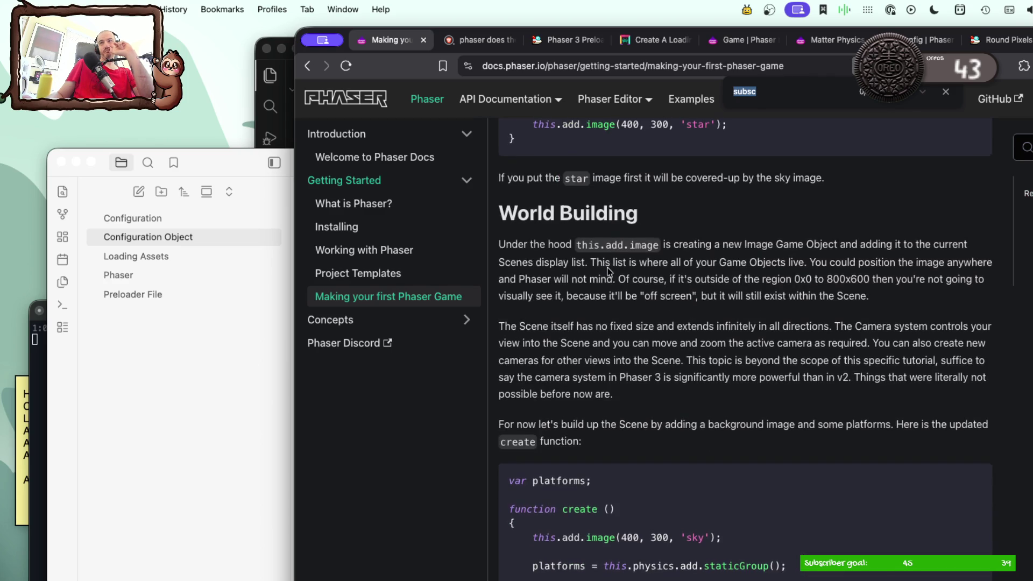
scroll(608, 269, "down", 2)
left_click(202, 294)
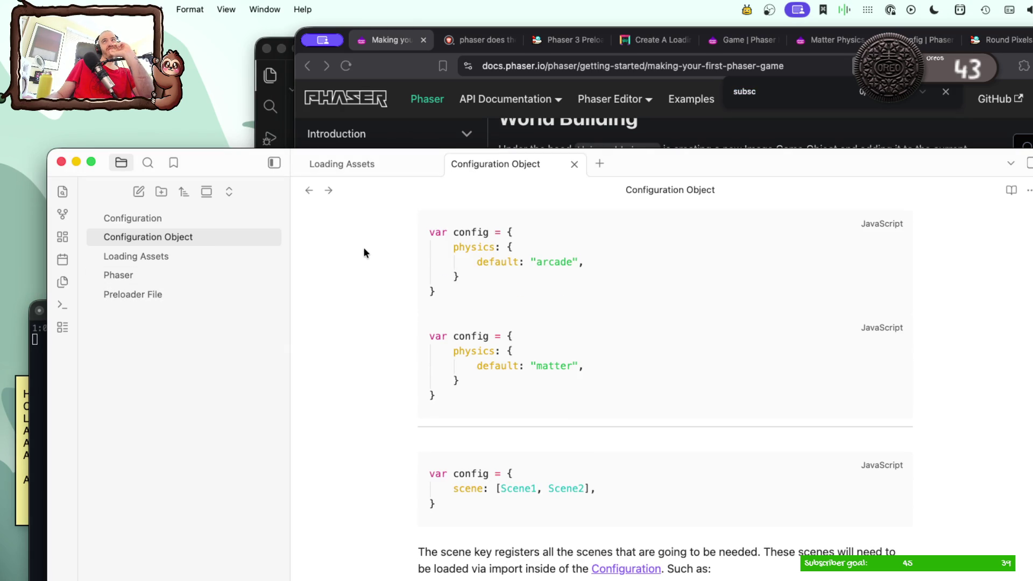
left_click(573, 127)
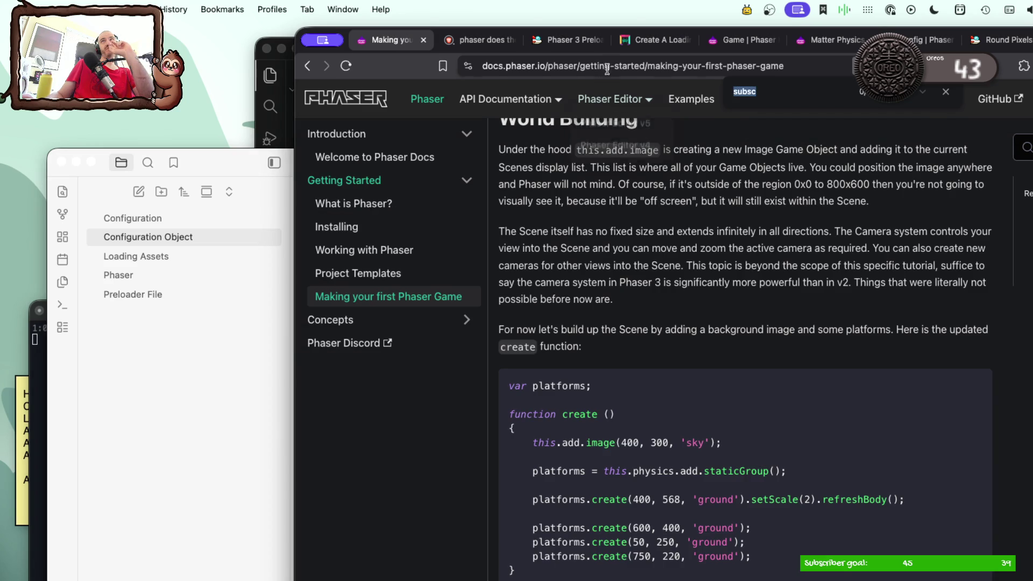
Step: Flip through the config reference, Round Pixels, Matter Physics and Game tabs to the Zenva preloading-screen tutorial
left_click(920, 40)
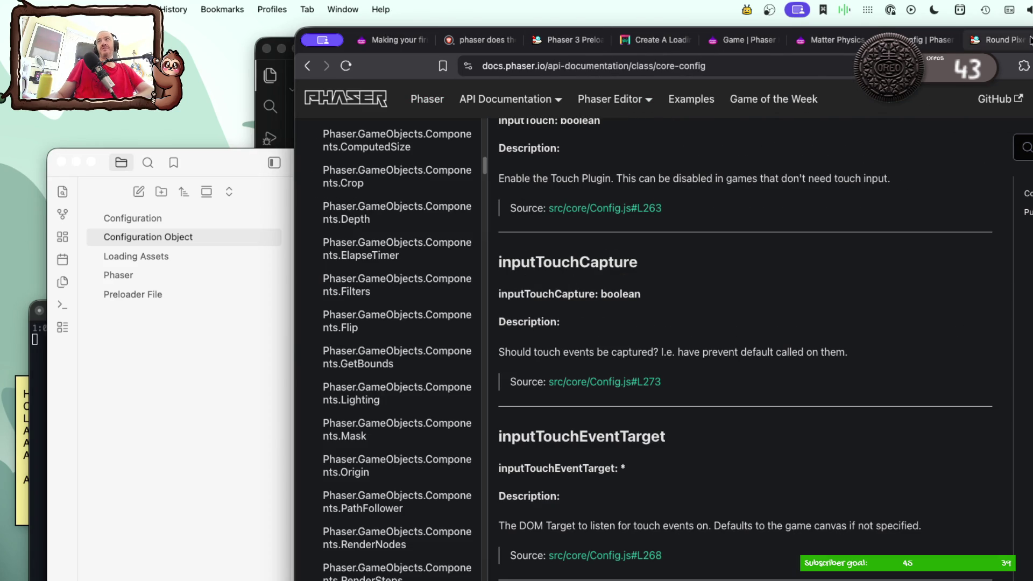
left_click(1001, 40)
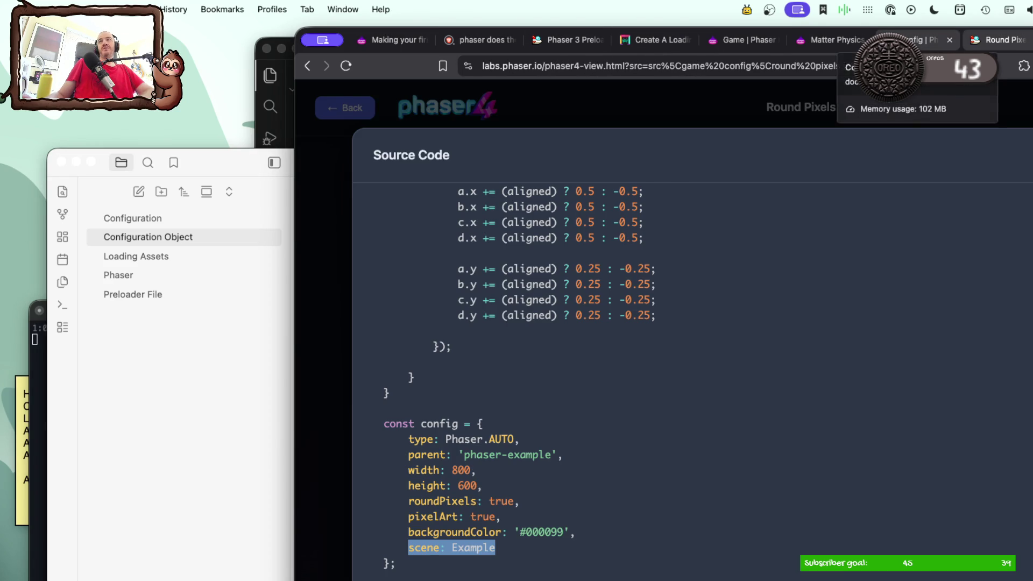
left_click(920, 39)
left_click(833, 40)
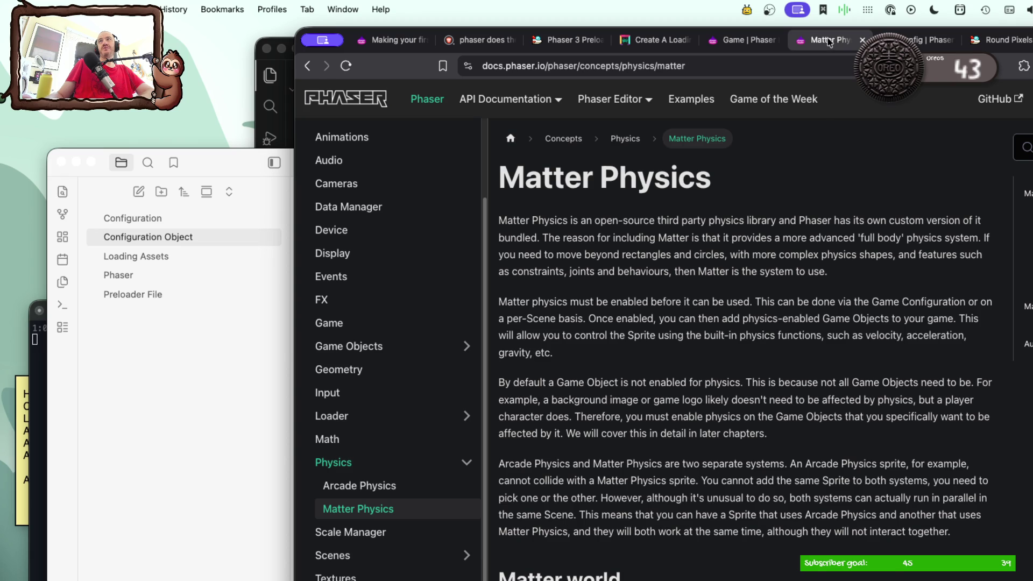
left_click(743, 40)
left_click(661, 41)
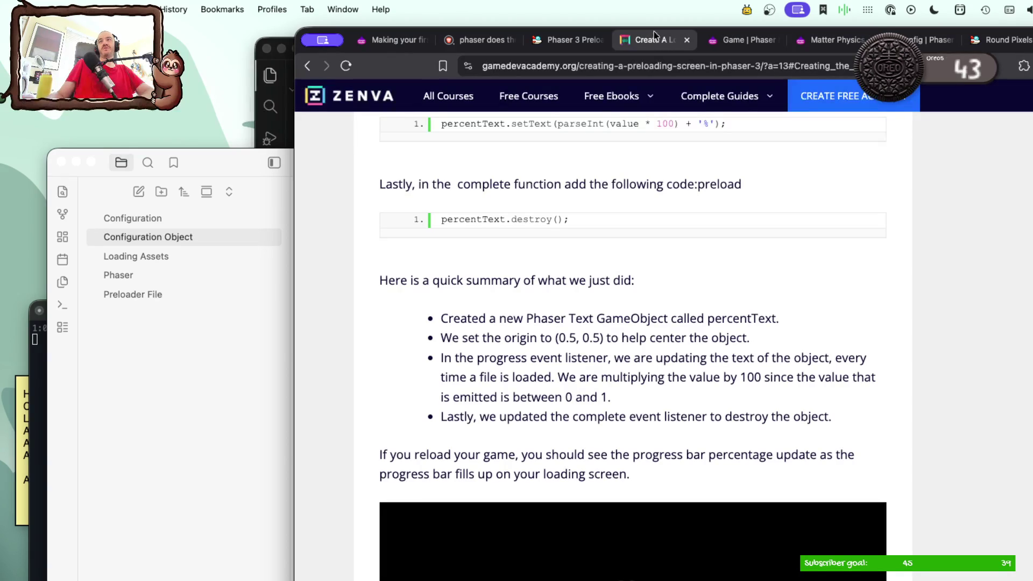
scroll(568, 314, "up", 3)
scroll(570, 321, "up", 5)
scroll(570, 321, "up", 5)
scroll(570, 321, "up", 5)
scroll(572, 322, "up", 5)
scroll(574, 322, "up", 5)
scroll(575, 322, "up", 3)
scroll(574, 322, "down", 8)
scroll(575, 322, "down", 8)
scroll(576, 322, "down", 3)
scroll(575, 322, "down", 5)
scroll(576, 322, "down", 5)
scroll(575, 322, "down", 2)
scroll(576, 322, "down", 5)
scroll(575, 322, "down", 5)
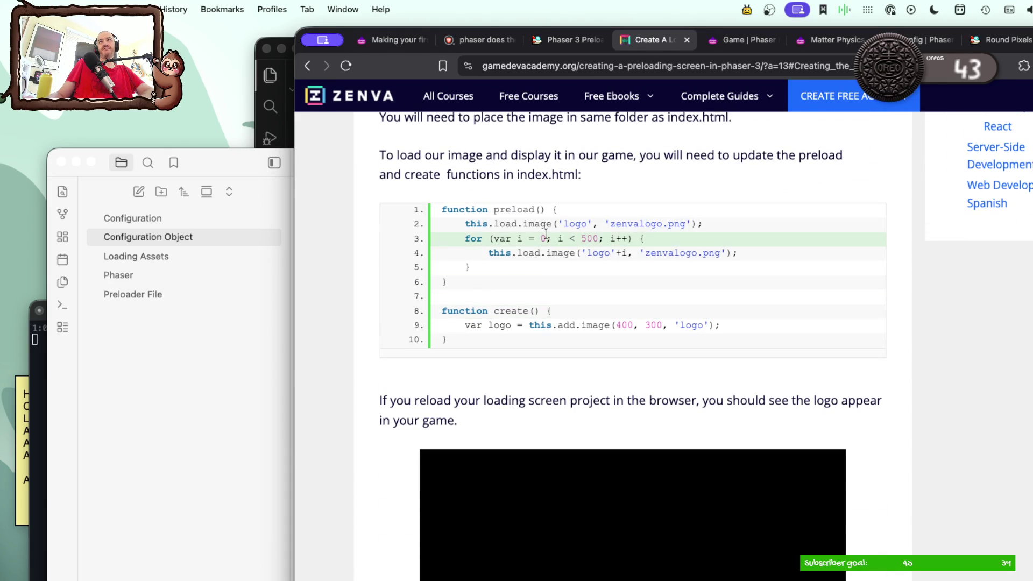
scroll(546, 235, "up", 3)
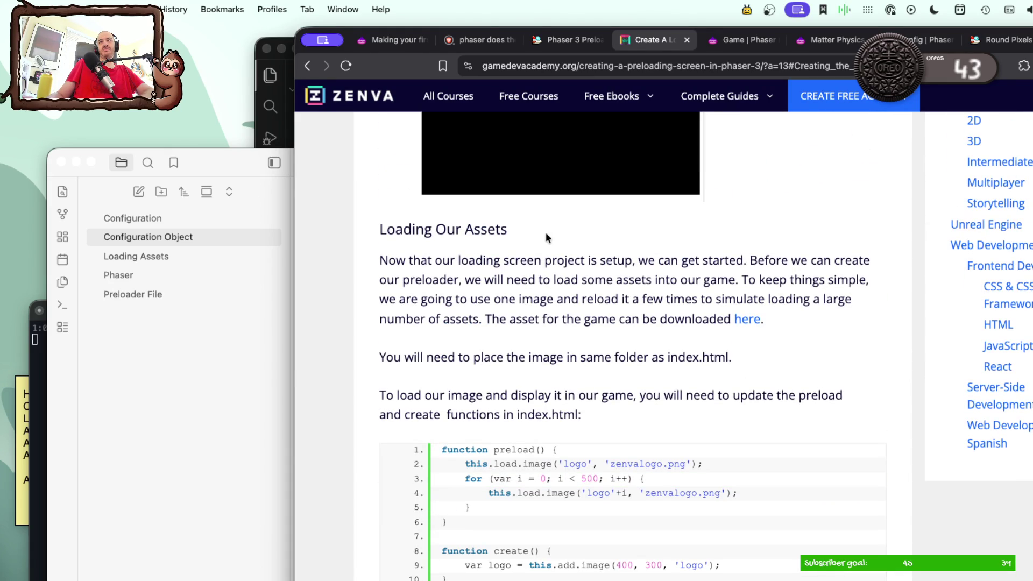
scroll(546, 234, "down", 3)
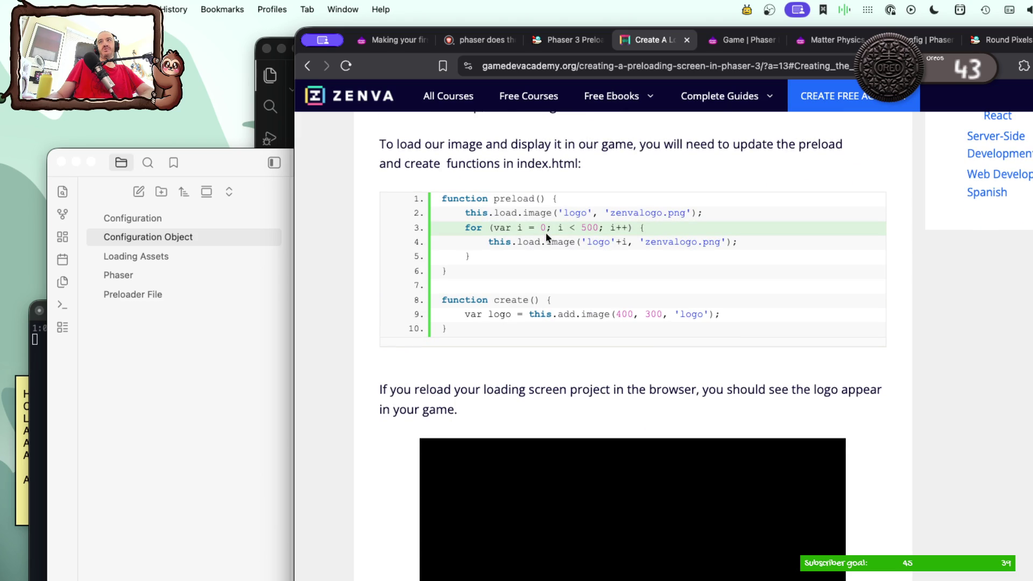
scroll(546, 233, "down", 2)
scroll(546, 233, "down", 3)
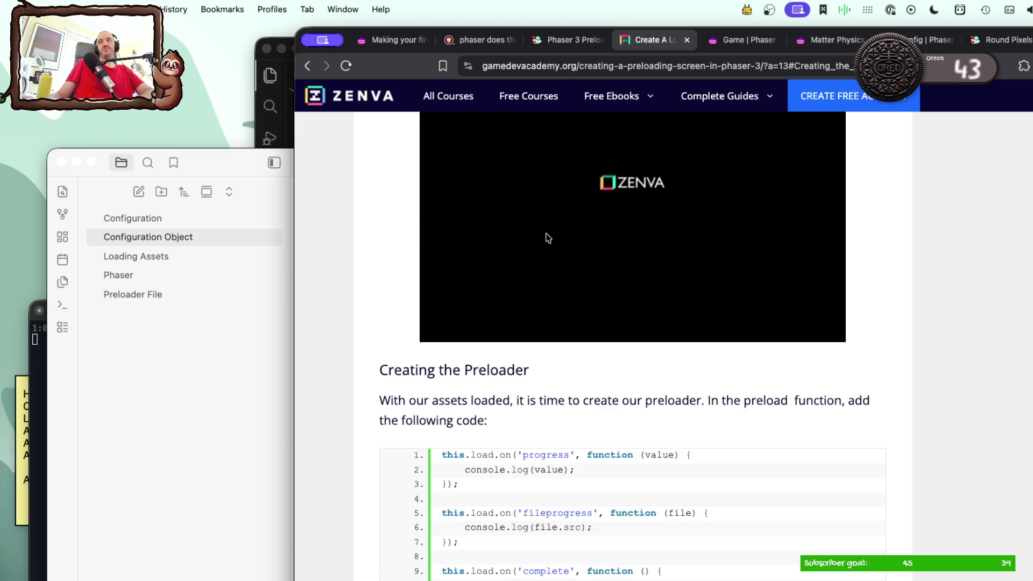
scroll(546, 239, "down", 2)
scroll(546, 239, "down", 3)
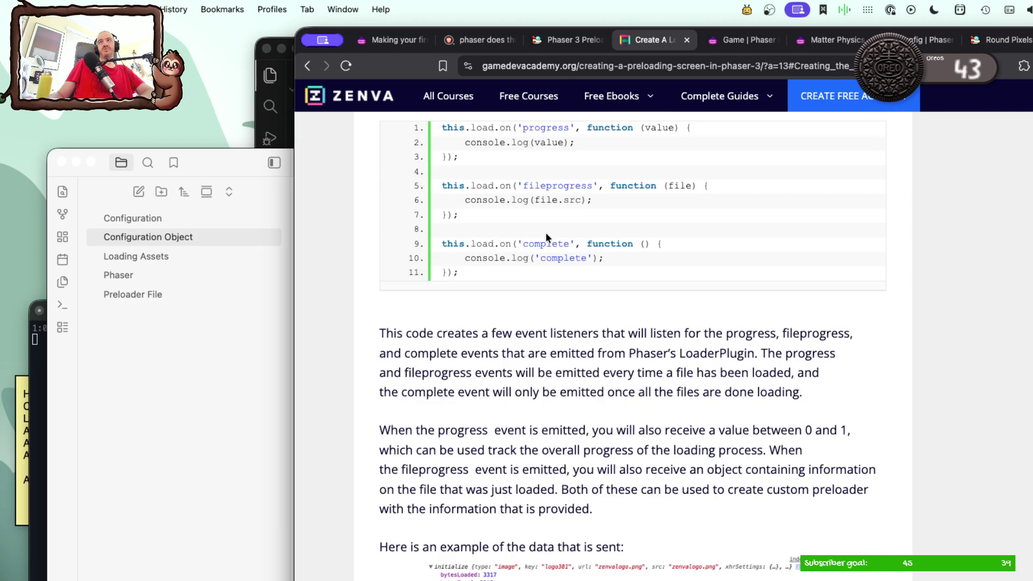
scroll(547, 237, "down", 3)
scroll(546, 236, "down", 5)
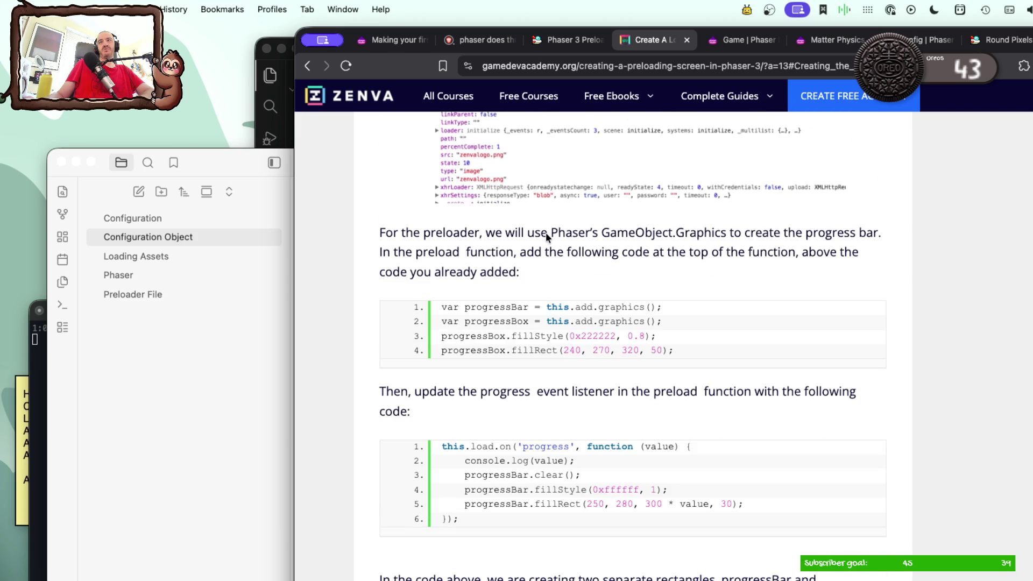
scroll(545, 237, "down", 5)
scroll(546, 236, "down", 2)
scroll(546, 237, "down", 5)
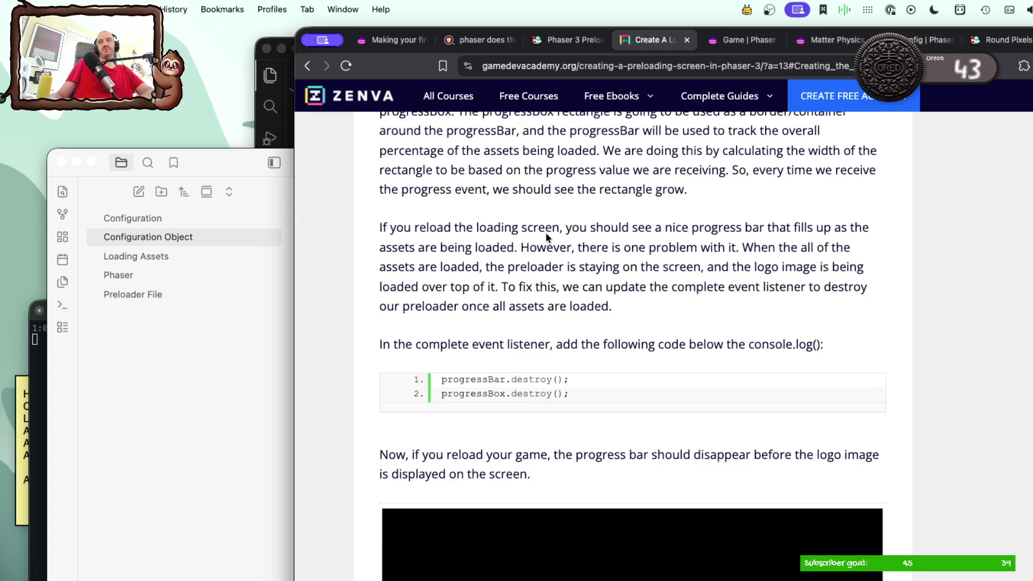
scroll(545, 236, "down", 8)
scroll(545, 235, "down", 5)
scroll(546, 234, "down", 3)
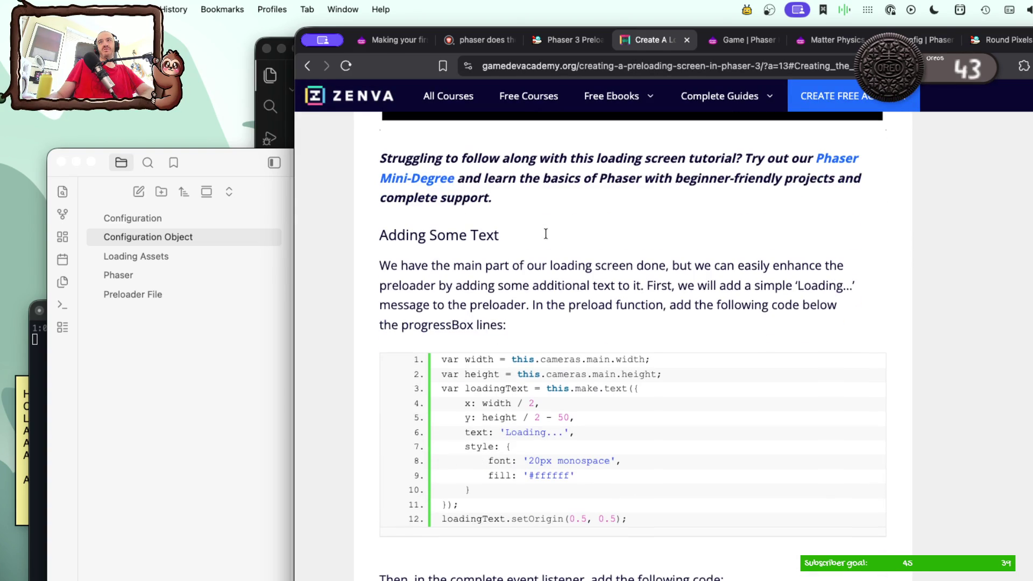
scroll(546, 237, "down", 3)
scroll(546, 237, "down", 2)
scroll(546, 236, "down", 2)
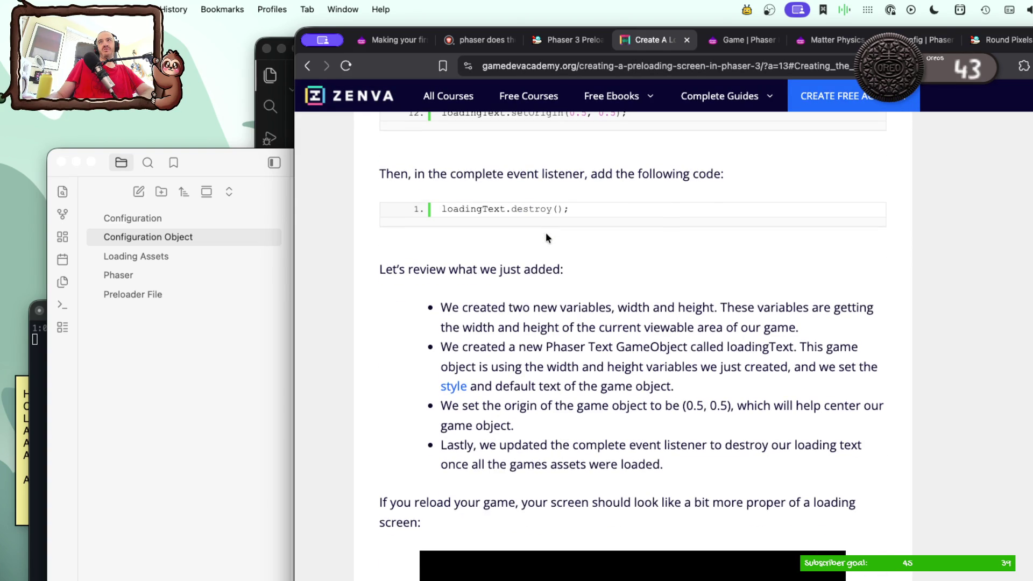
scroll(546, 237, "down", 4)
scroll(545, 237, "down", 3)
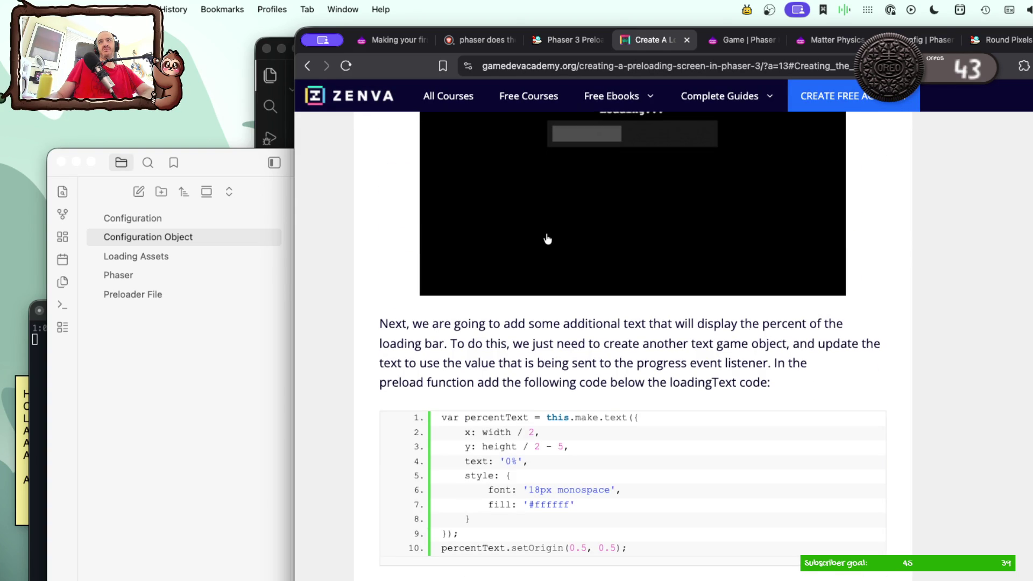
scroll(547, 239, "down", 5)
scroll(547, 239, "down", 1)
scroll(547, 239, "down", 4)
scroll(546, 239, "down", 4)
scroll(546, 239, "down", 5)
scroll(547, 239, "down", 3)
scroll(546, 239, "down", 4)
scroll(546, 240, "down", 5)
scroll(547, 239, "down", 5)
scroll(547, 240, "down", 5)
scroll(547, 240, "down", 5)
scroll(547, 237, "down", 2)
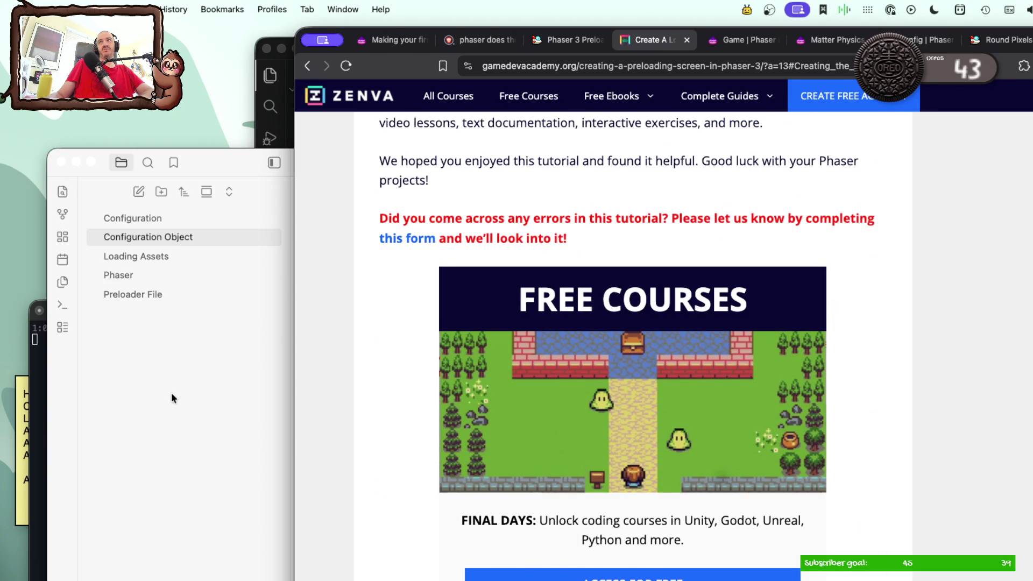
Step: Glance at the Obsidian notes, then bring the Zenva preloading-screen article back to the front
left_click(172, 395)
scroll(401, 357, "down", 1)
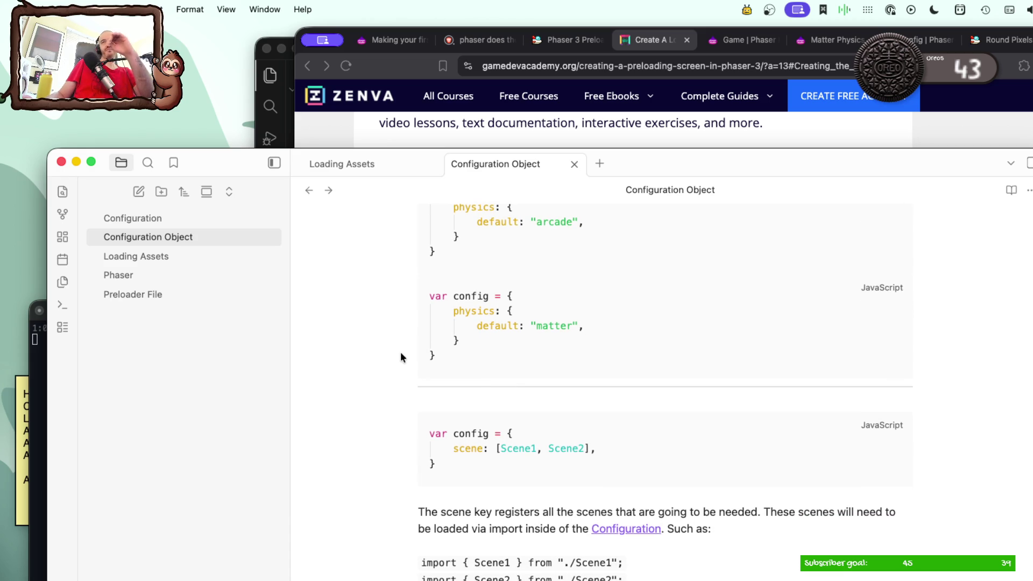
left_click(642, 127)
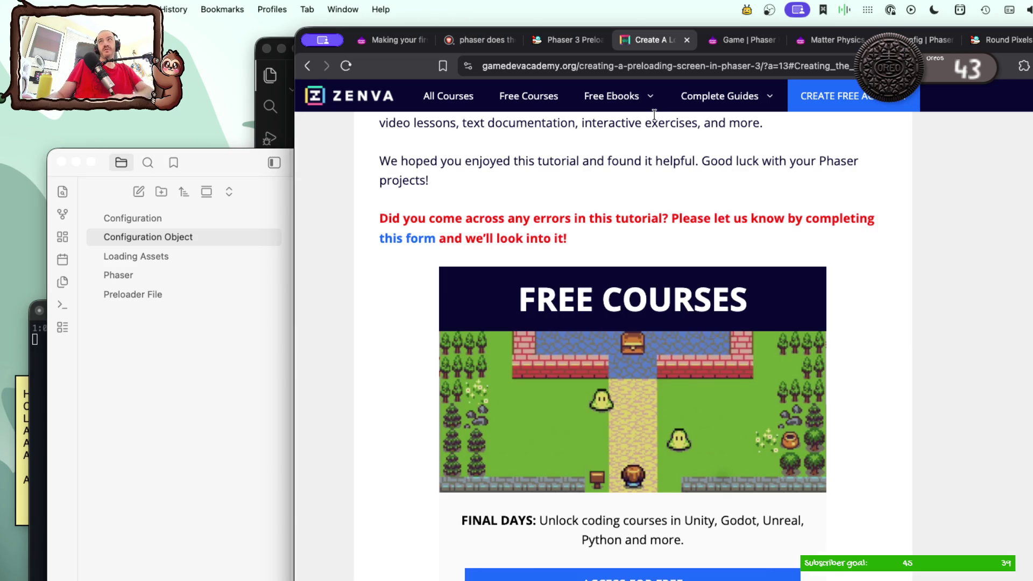
Step: Search in a new tab how the Phaser config decides which scene loads first and expand the full AI answer
key("super+t")
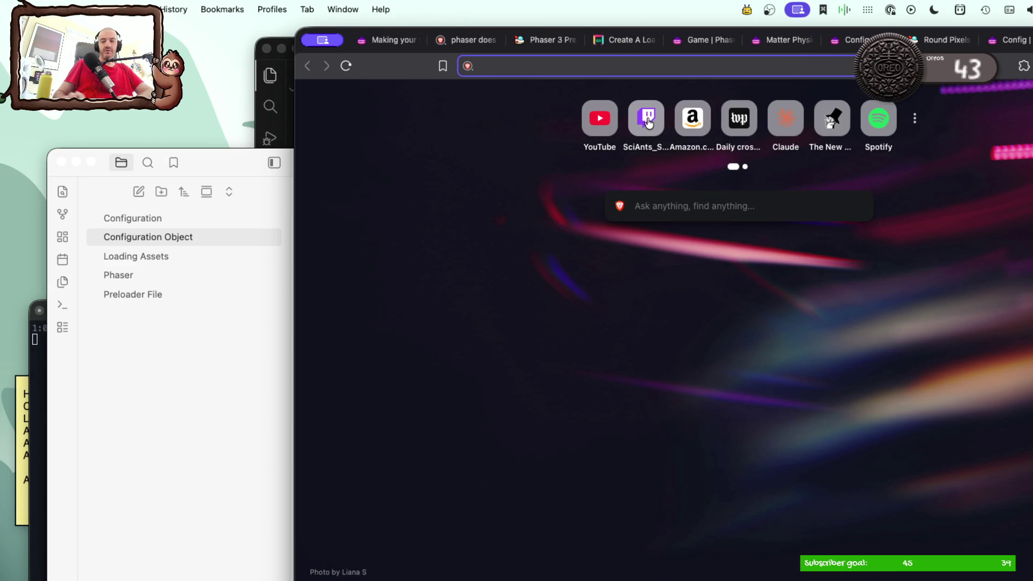
type("how does mai")
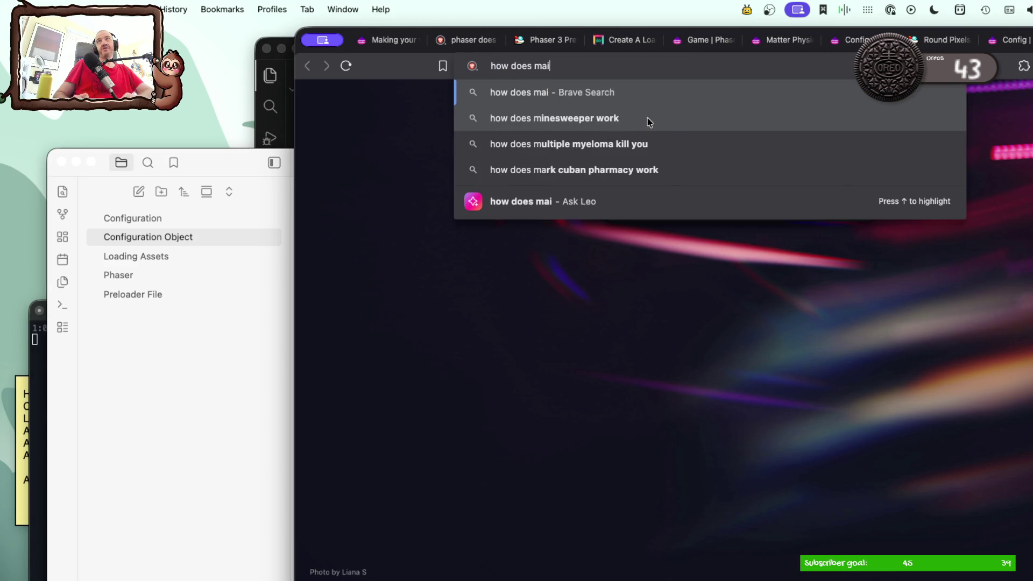
type("n.fonf")
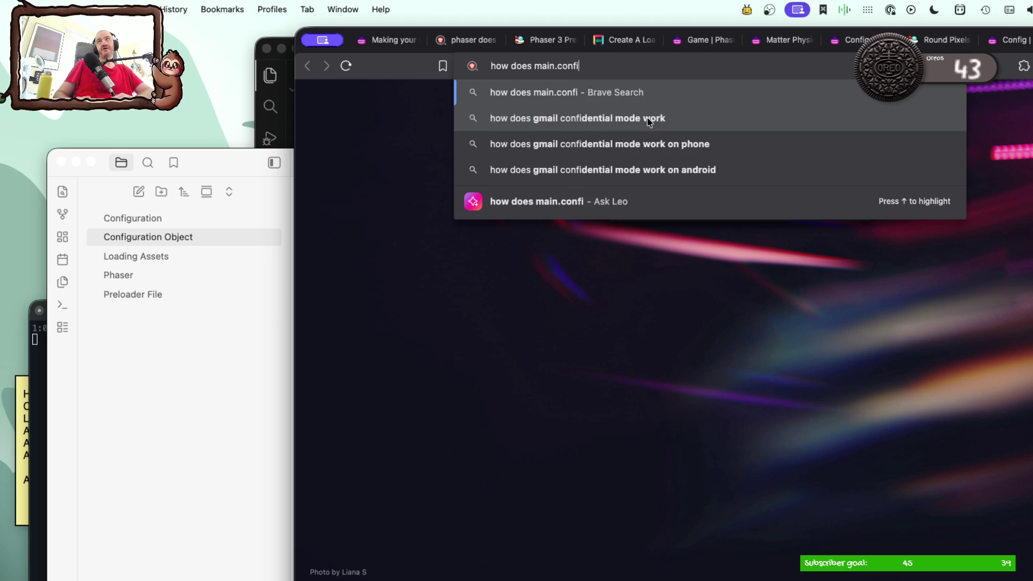
type("ig")
key("BackSpace")
key("BackSpace")
key("BackSpace")
key("BackSpace")
key("BackSpace")
type(".js (the config_")
key("BackSpace")
type(") kn")
key("BackSpace")
key("BackSpace")
key("BackSpace")
type("know which scene to load firs")
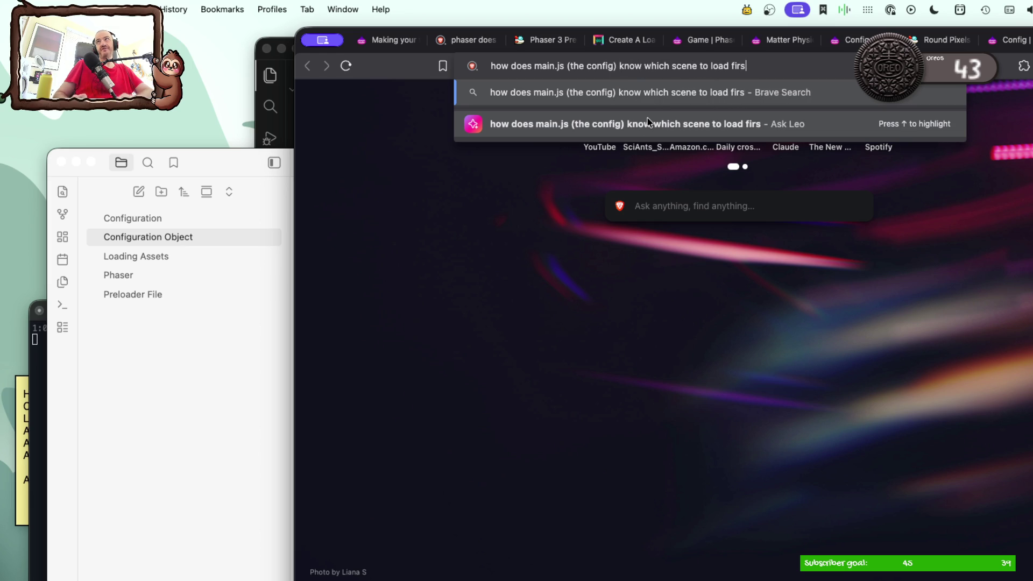
type("t")
key("Return")
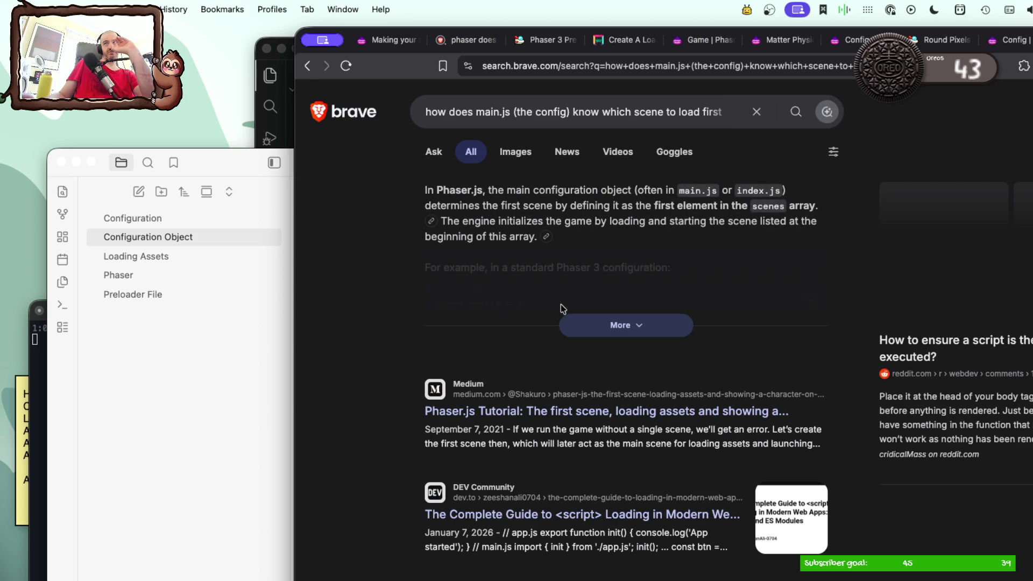
left_click(590, 322)
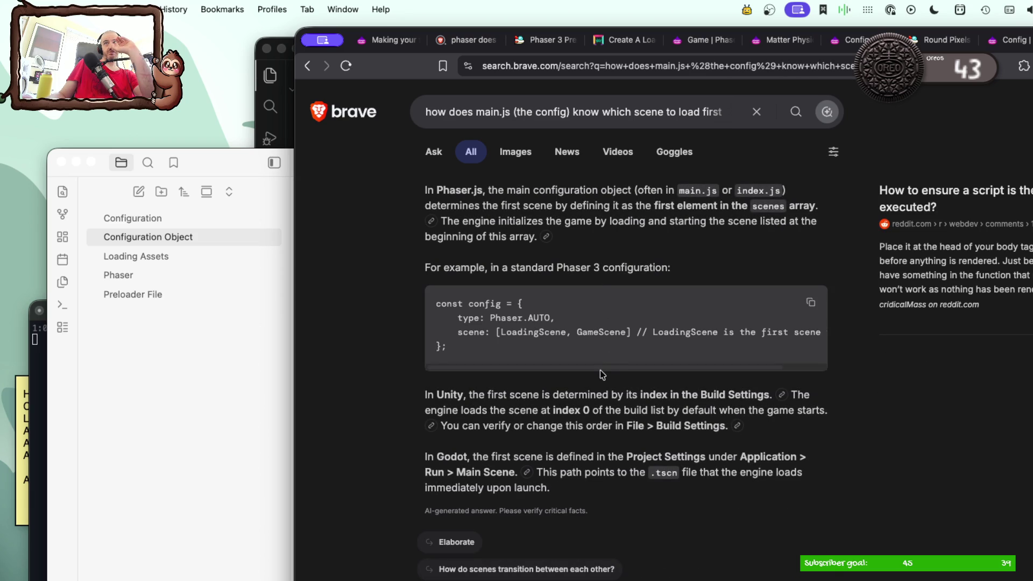
mouse_move(599, 371)
left_mouse_down()
mouse_move(704, 368)
mouse_move(541, 372)
left_mouse_up()
left_click(178, 371)
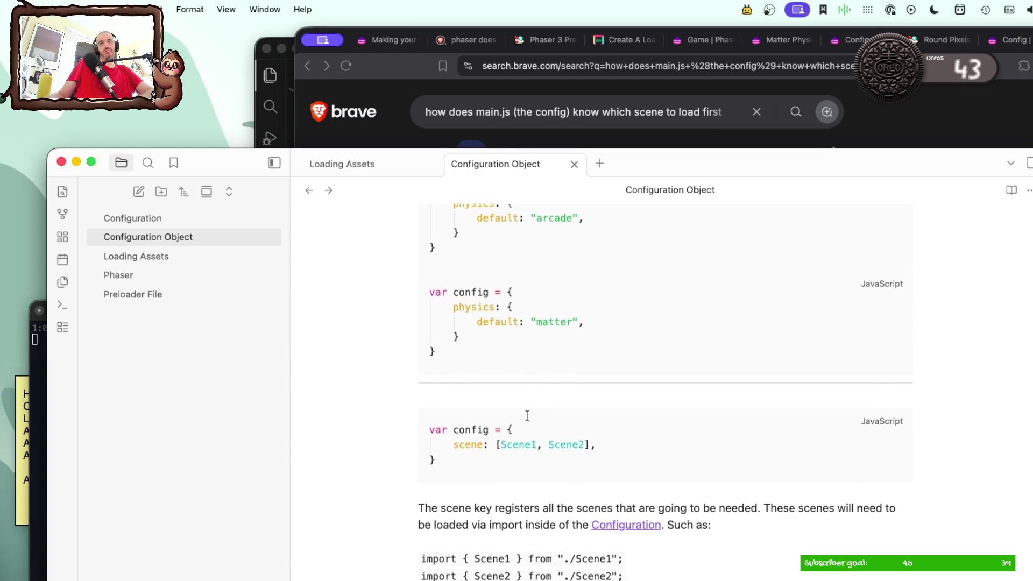
scroll(527, 416, "down", 1)
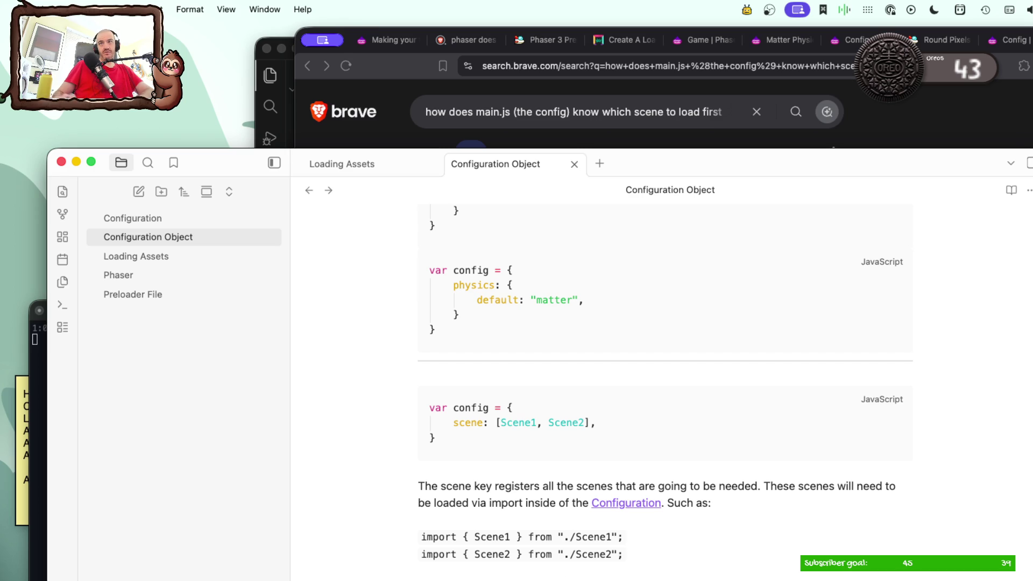
Step: Wrap the Scene2 import line in backticks, then follow the link to the Configuration note
left_click(646, 555)
type("`")
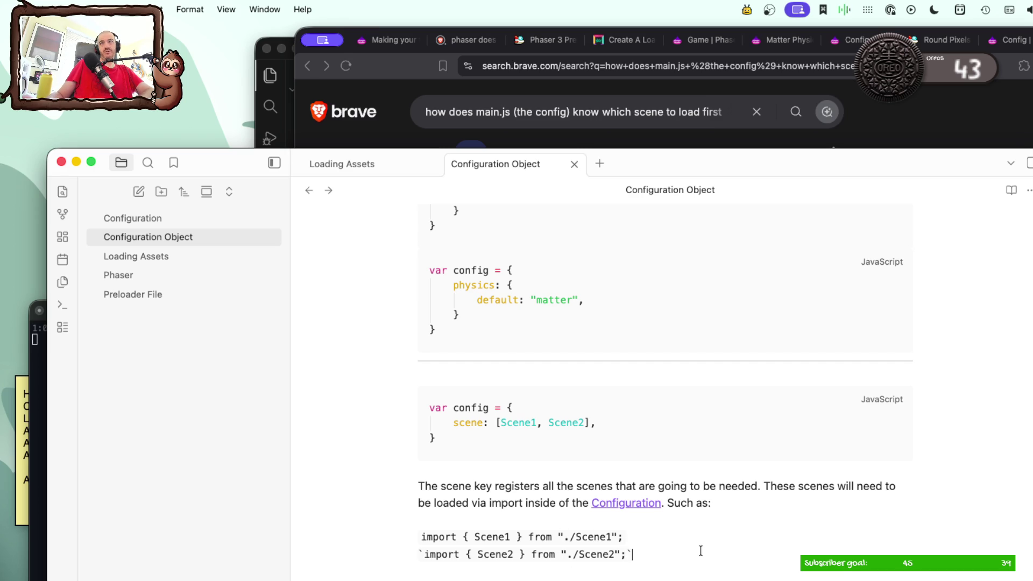
scroll(703, 552, "up", 1)
scroll(701, 551, "up", 2)
scroll(701, 551, "up", 3)
scroll(699, 550, "up", 1)
scroll(700, 550, "up", 2)
scroll(700, 550, "up", 2)
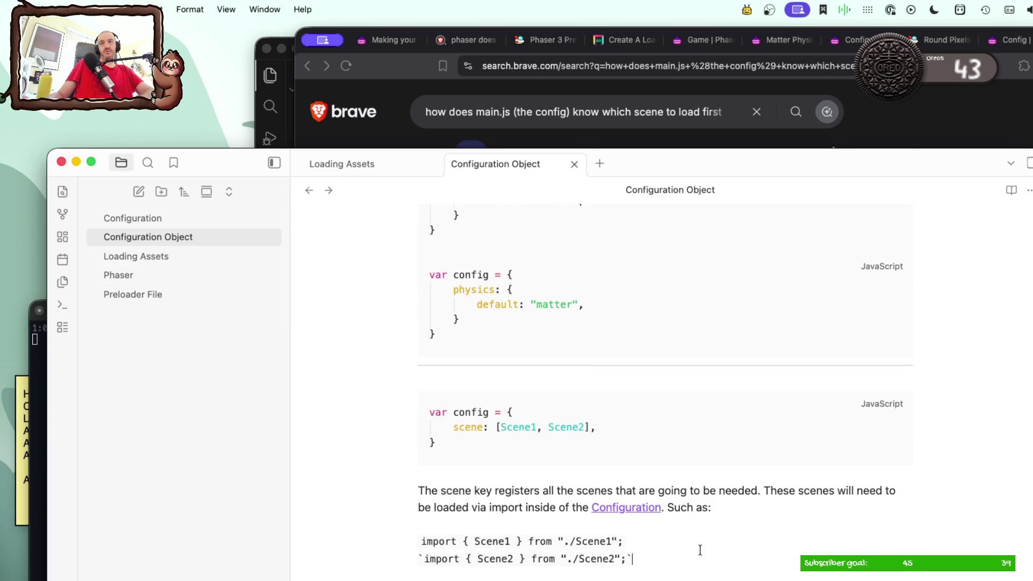
scroll(700, 550, "up", 5)
scroll(700, 550, "up", 1)
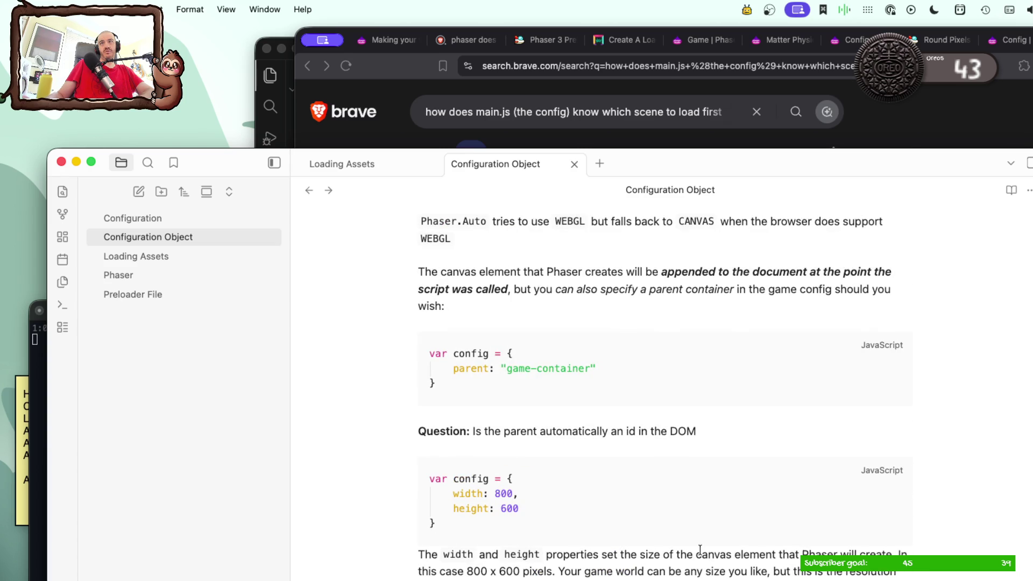
scroll(700, 550, "up", 1)
scroll(700, 550, "up", 3)
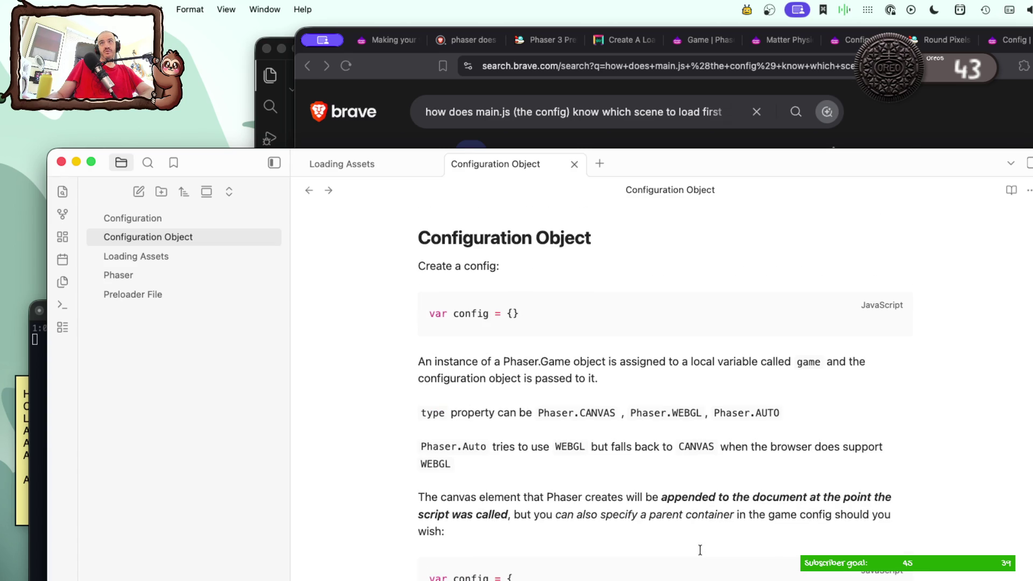
scroll(700, 550, "down", 5)
scroll(700, 550, "down", 3)
scroll(700, 549, "down", 3)
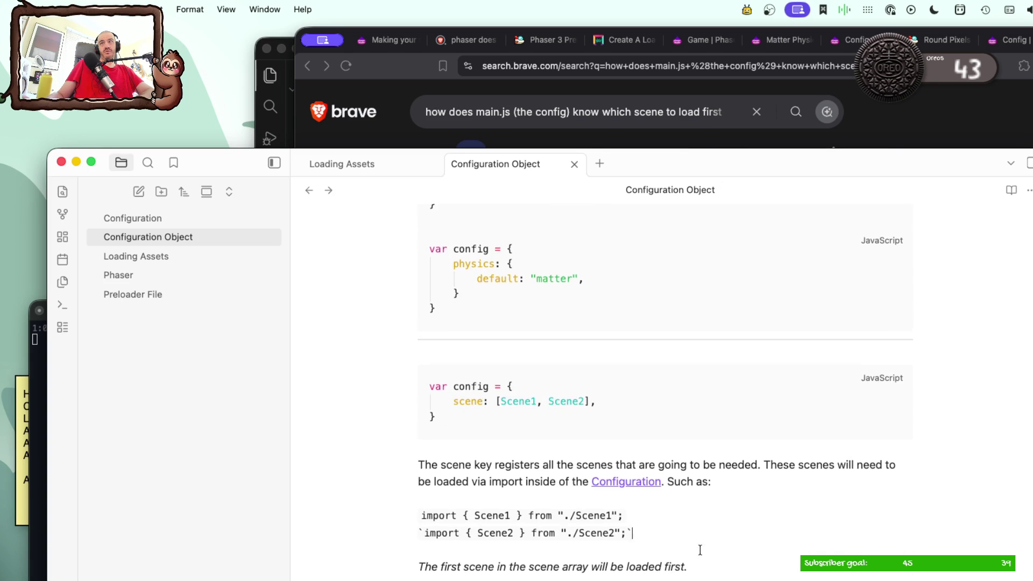
scroll(700, 549, "down", 3)
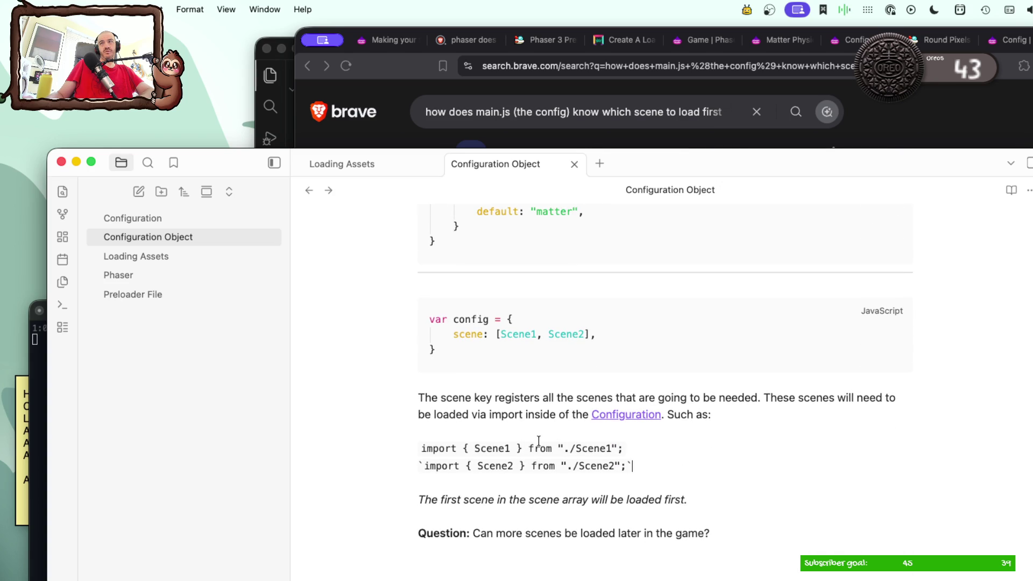
left_click(659, 569)
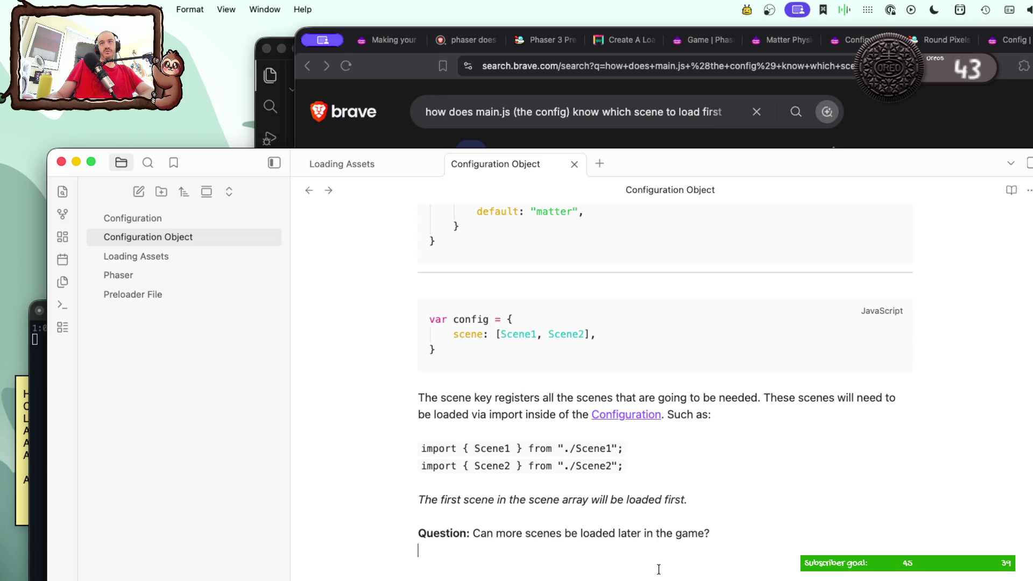
left_click(645, 417)
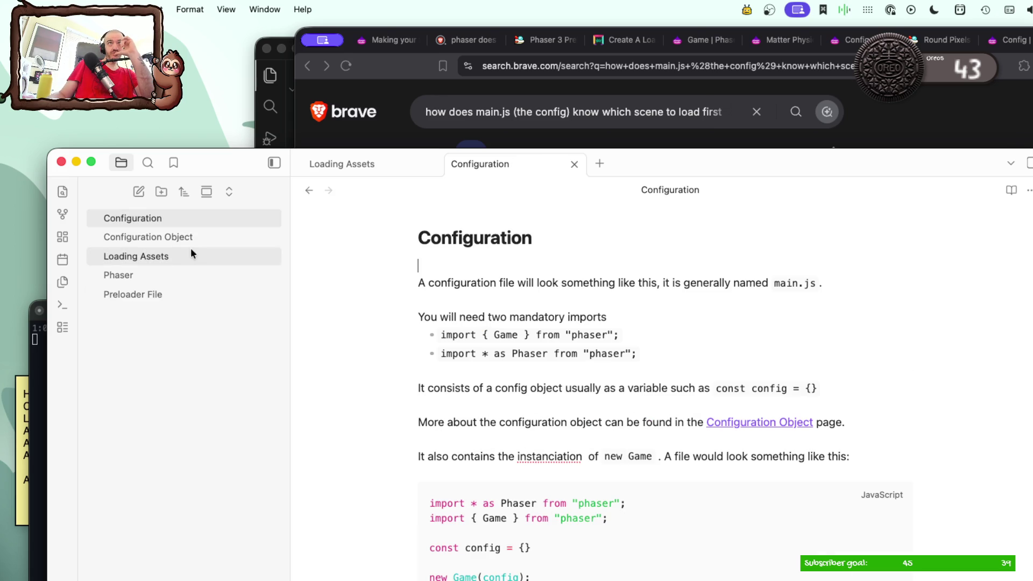
Step: Review the Phaser overview and Configuration notes, then return to the end of the Loading Assets note to keep writing
left_click(182, 237)
mouse_move(136, 256)
left_click(165, 255)
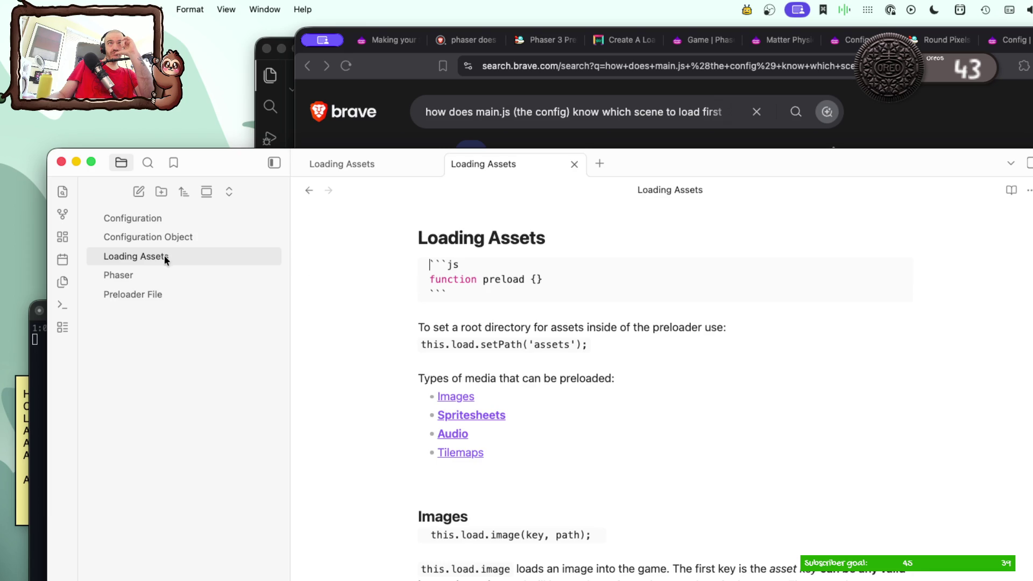
left_click(141, 275)
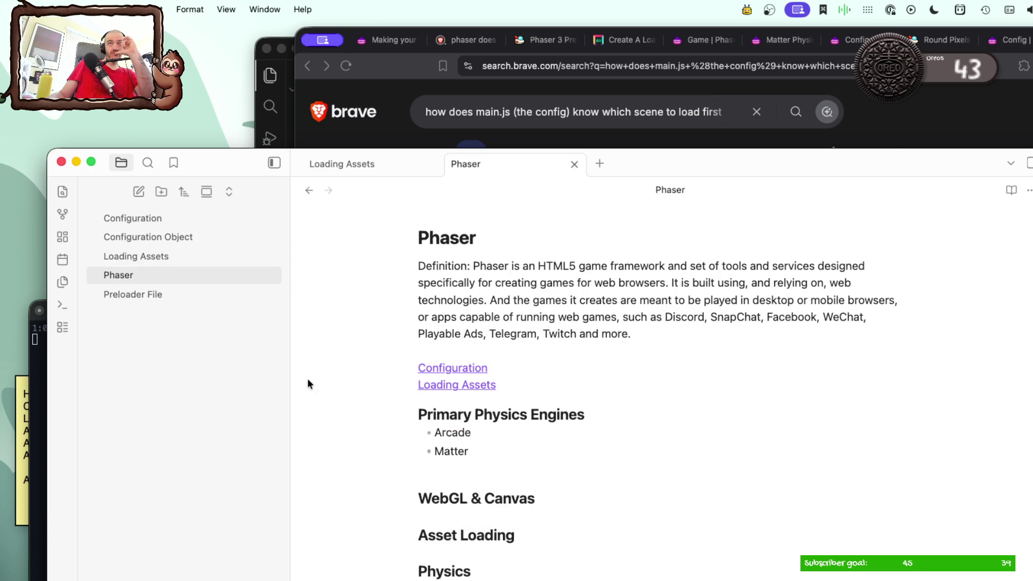
scroll(308, 383, "down", 2)
scroll(307, 384, "down", 1)
scroll(308, 384, "down", 2)
scroll(307, 383, "down", 2)
scroll(308, 384, "down", 1)
scroll(308, 383, "down", 1)
scroll(308, 384, "down", 1)
scroll(308, 384, "down", 1)
scroll(308, 383, "down", 2)
scroll(308, 384, "down", 2)
scroll(307, 384, "down", 1)
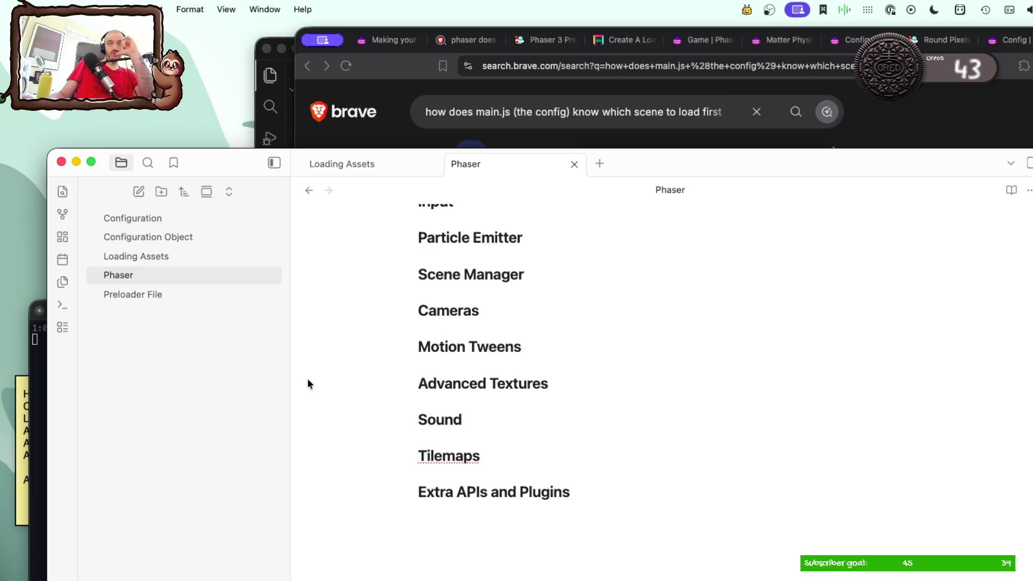
scroll(307, 383, "up", 6)
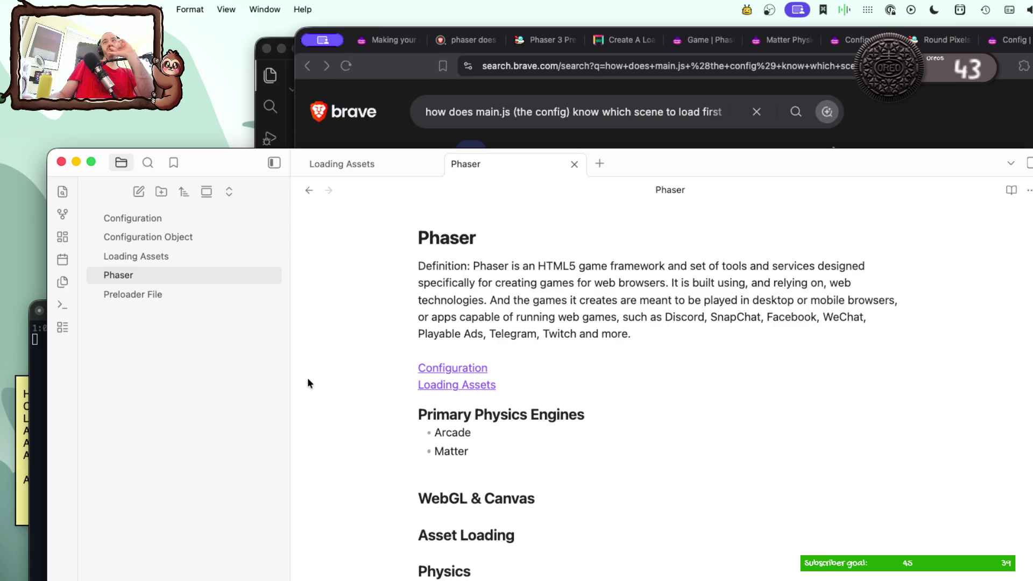
left_click(465, 369)
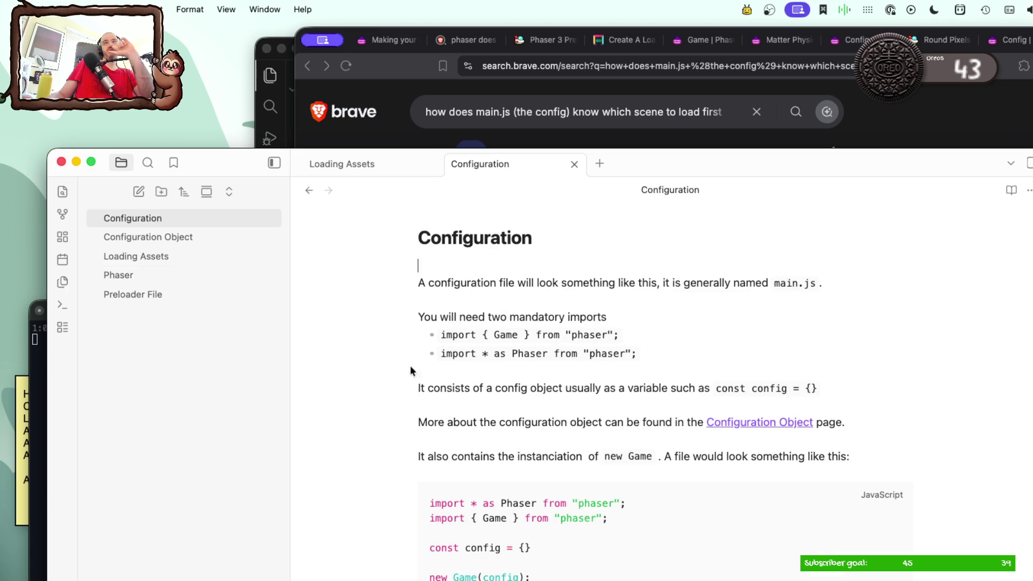
left_click(158, 253)
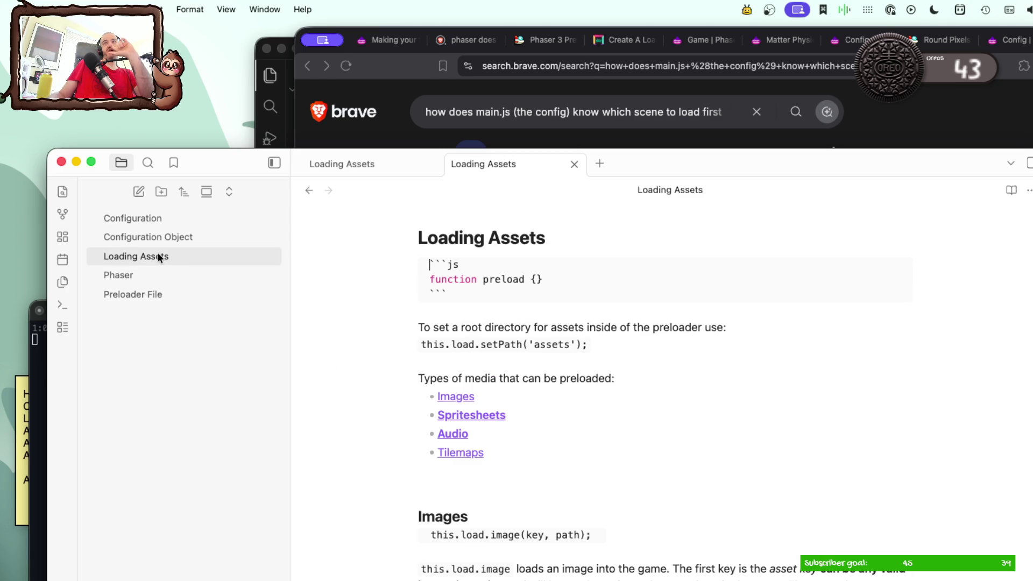
left_click(575, 503)
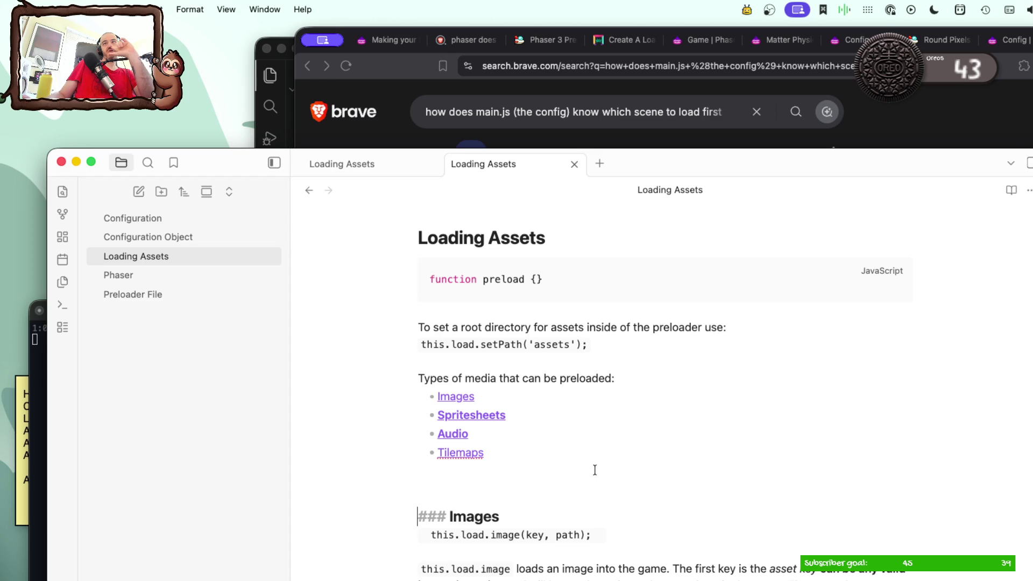
scroll(595, 470, "down", 2)
scroll(594, 470, "down", 5)
scroll(594, 470, "down", 5)
scroll(594, 469, "down", 3)
scroll(594, 470, "down", 3)
scroll(595, 475, "up", 10)
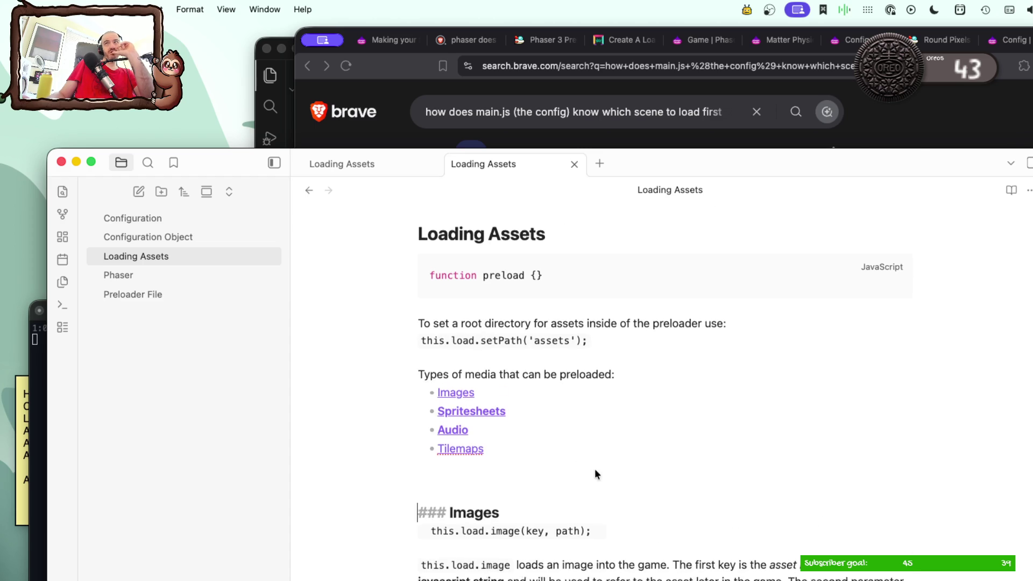
scroll(595, 473, "down", 5)
scroll(595, 474, "down", 5)
scroll(594, 470, "up", 10)
scroll(595, 470, "up", 2)
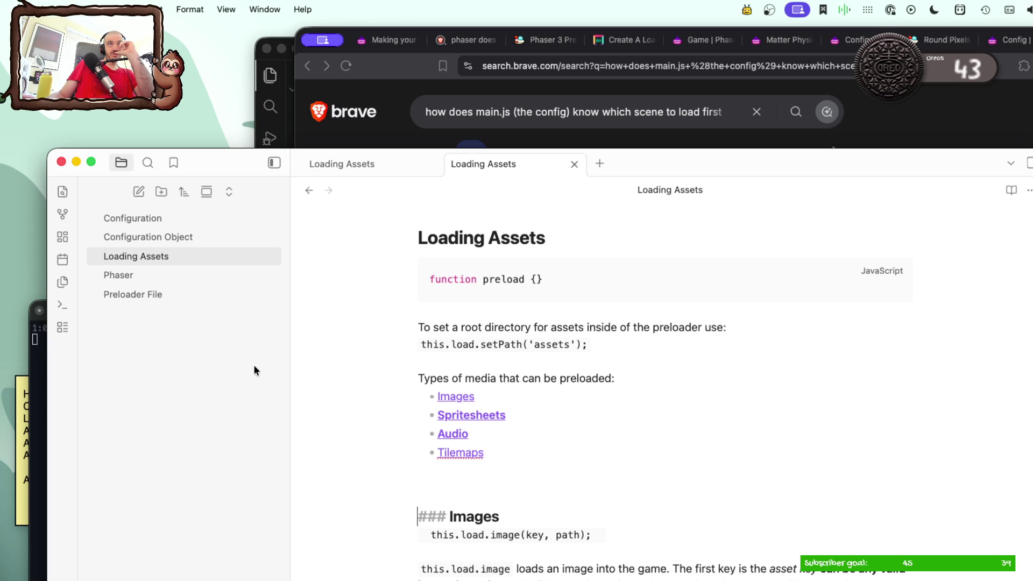
scroll(464, 363, "down", 5)
scroll(466, 360, "down", 10)
scroll(466, 360, "down", 2)
left_click(846, 450)
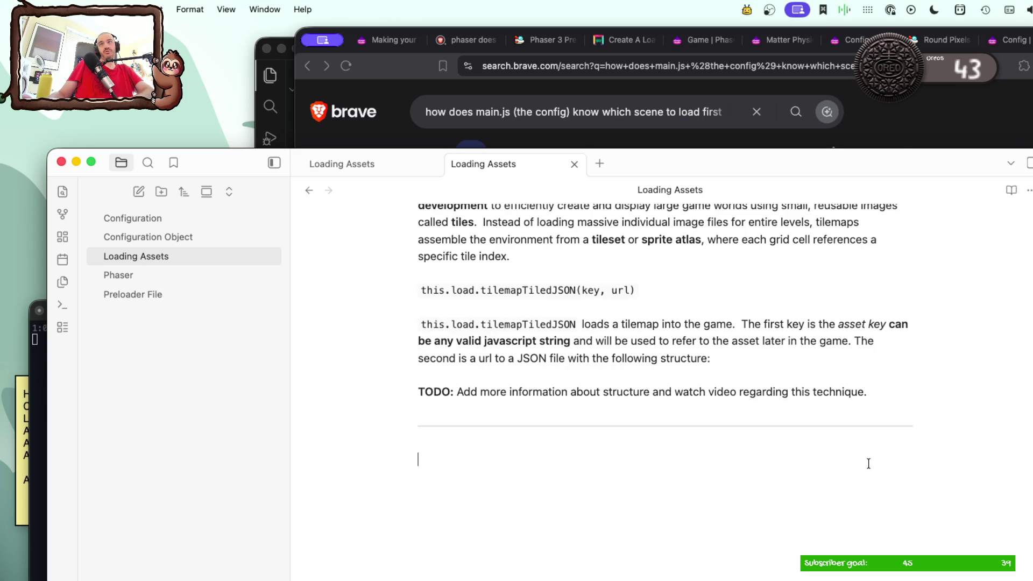
type("After assets are lo")
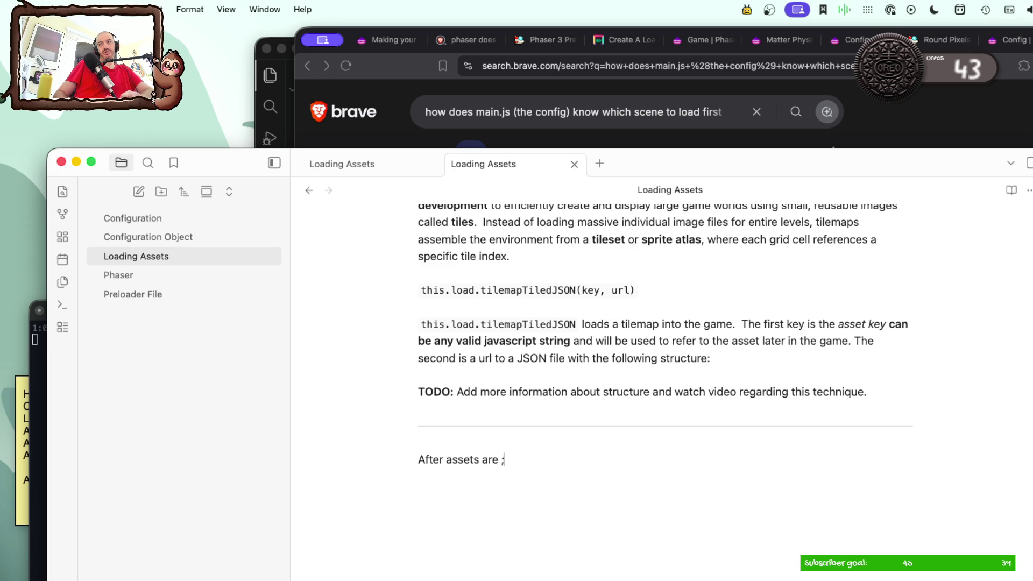
type("aded")
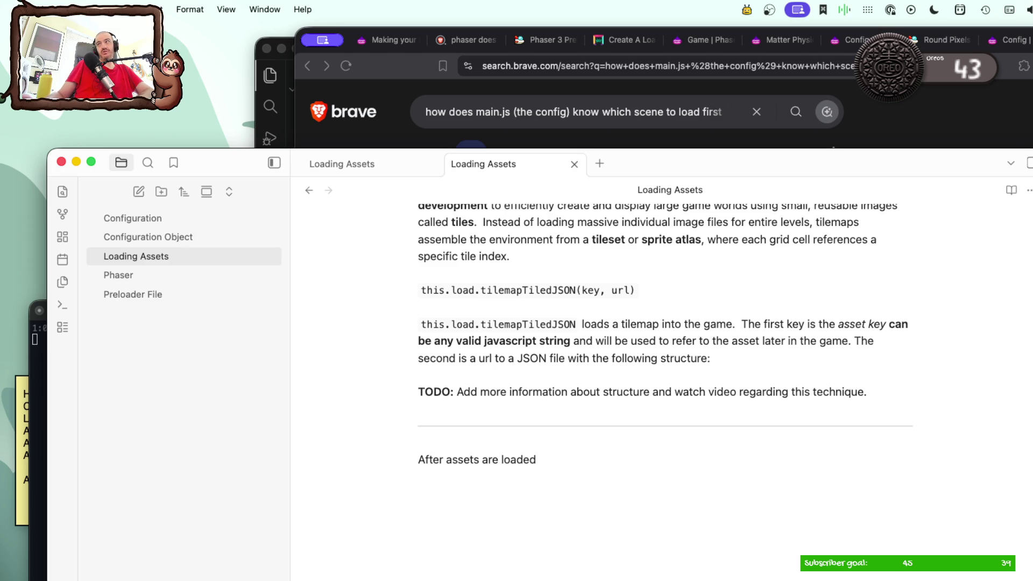
Step: Finish the 'After assets are loaded' line and bring up preloader.js in the code editor for reference
key("super+Tab")
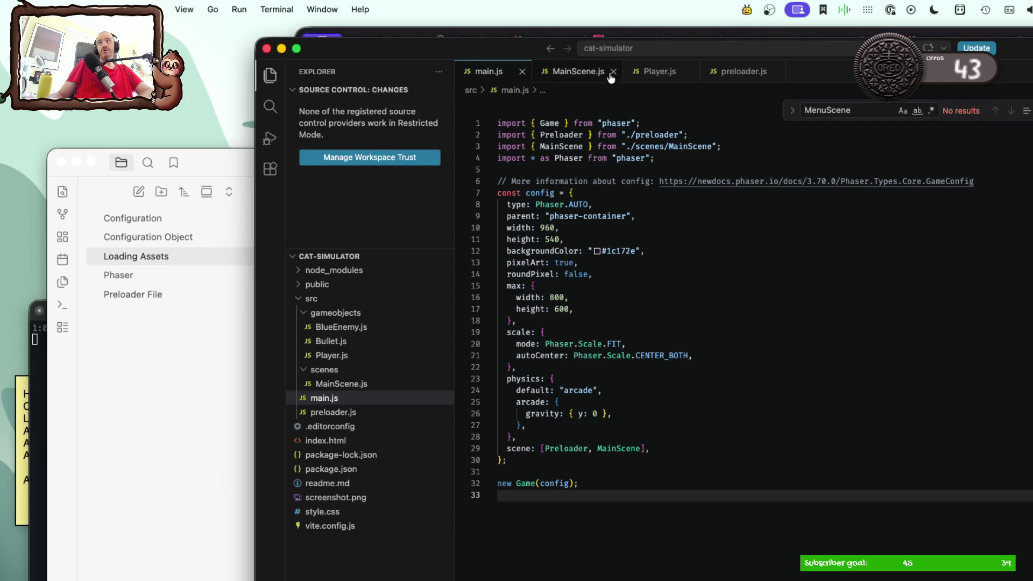
left_click(740, 72)
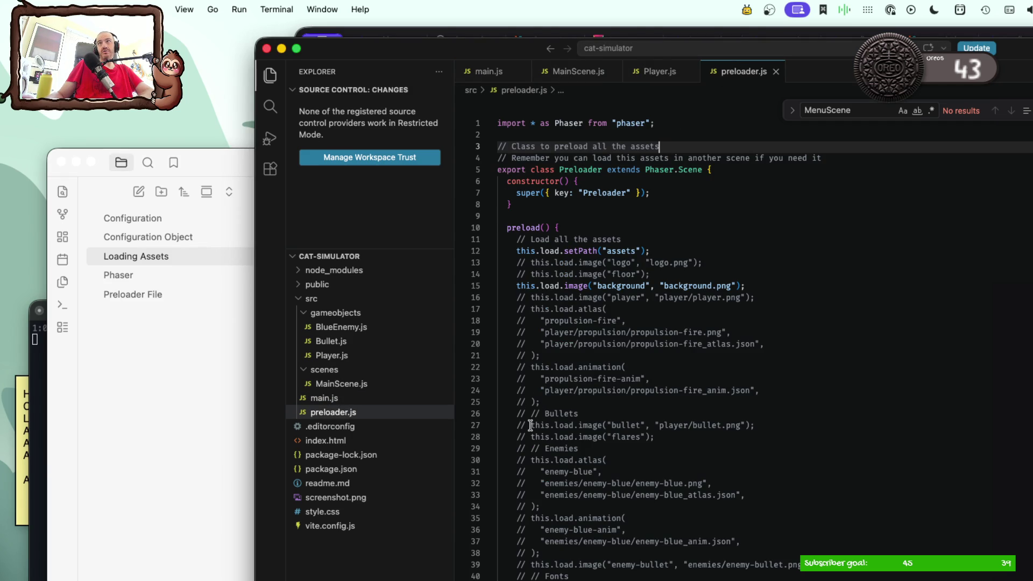
scroll(531, 425, "down", 4)
scroll(530, 425, "down", 6)
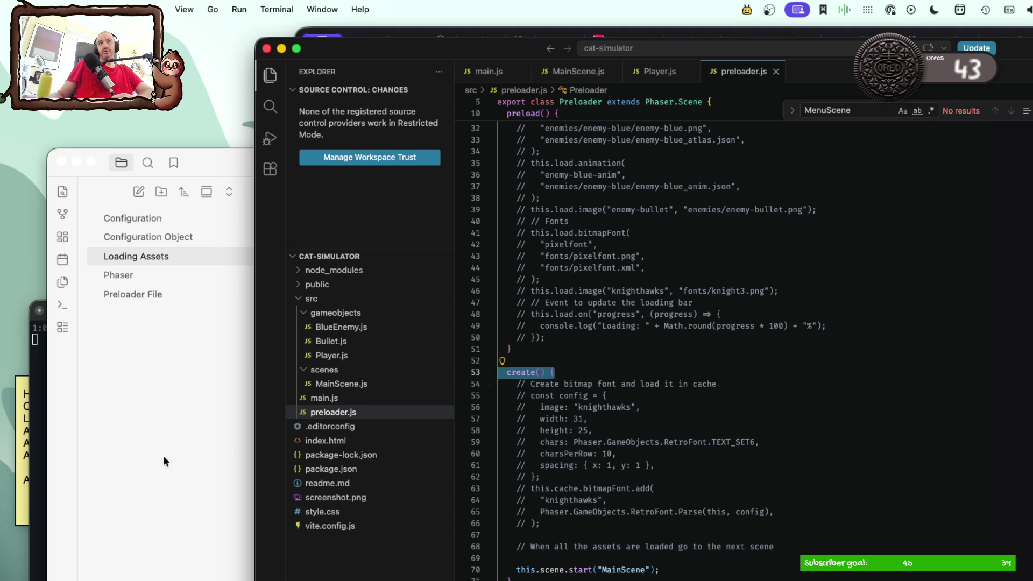
left_click(109, 448)
left_click(171, 237)
left_click(161, 217)
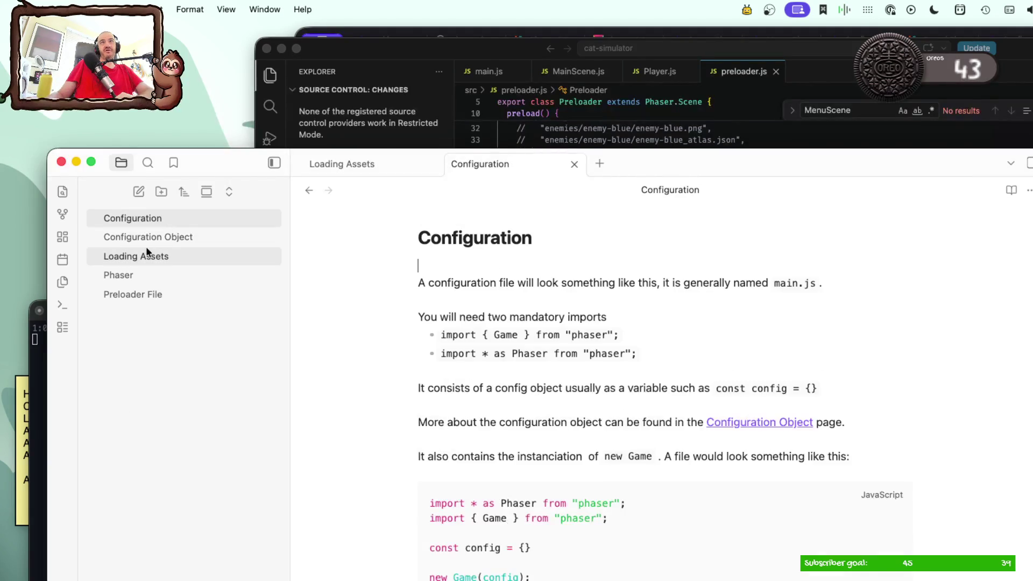
left_click(145, 252)
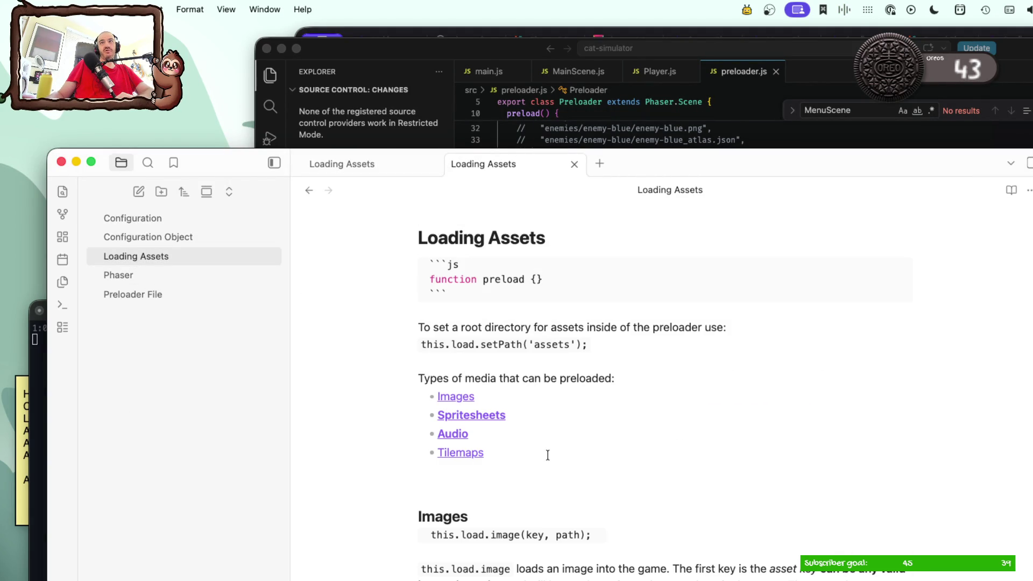
scroll(548, 456, "down", 1)
scroll(547, 456, "down", 2)
scroll(547, 455, "down", 5)
scroll(547, 455, "down", 5)
scroll(548, 455, "down", 4)
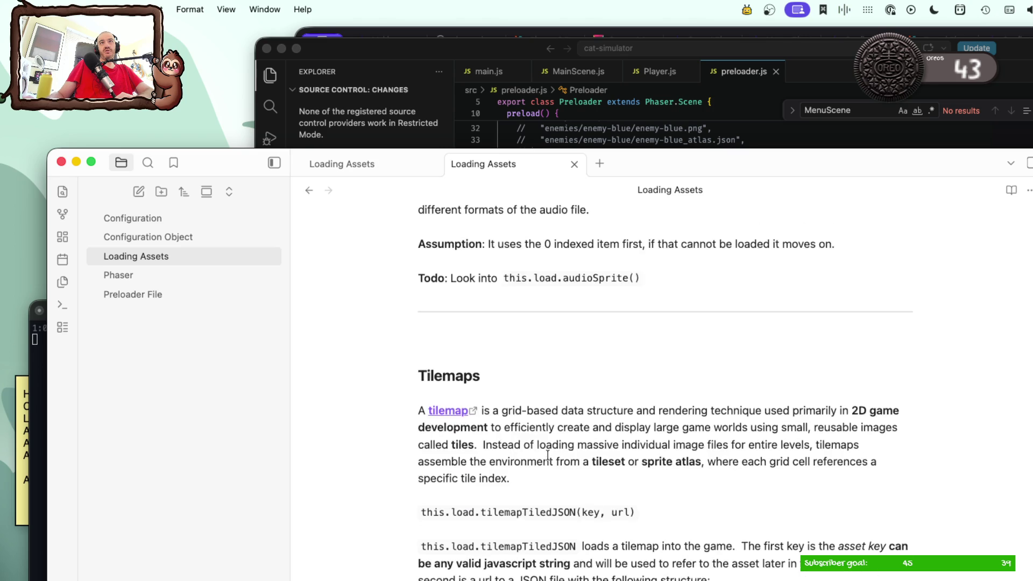
scroll(547, 455, "down", 3)
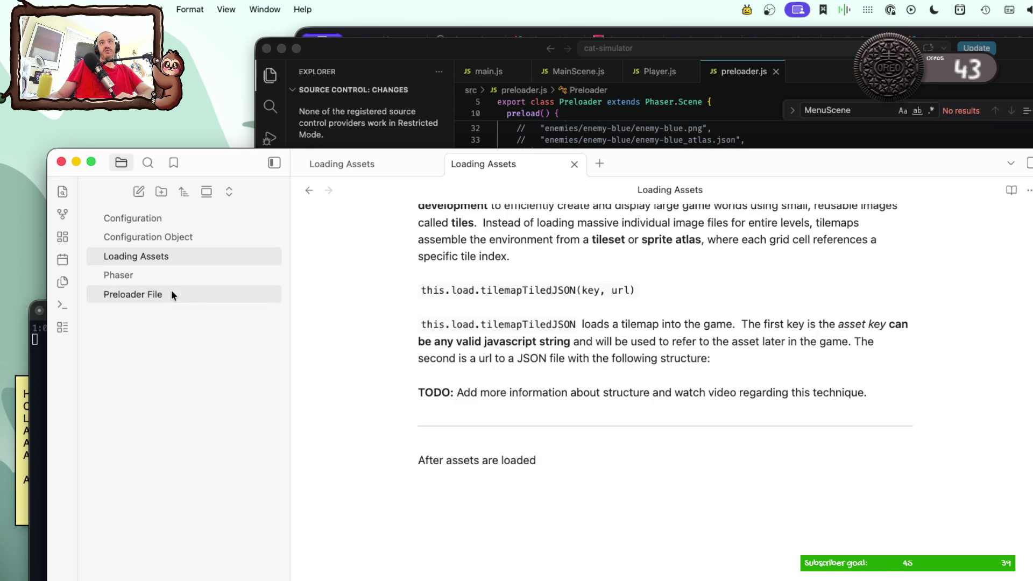
scroll(469, 426, "up", 1)
scroll(469, 426, "down", 1)
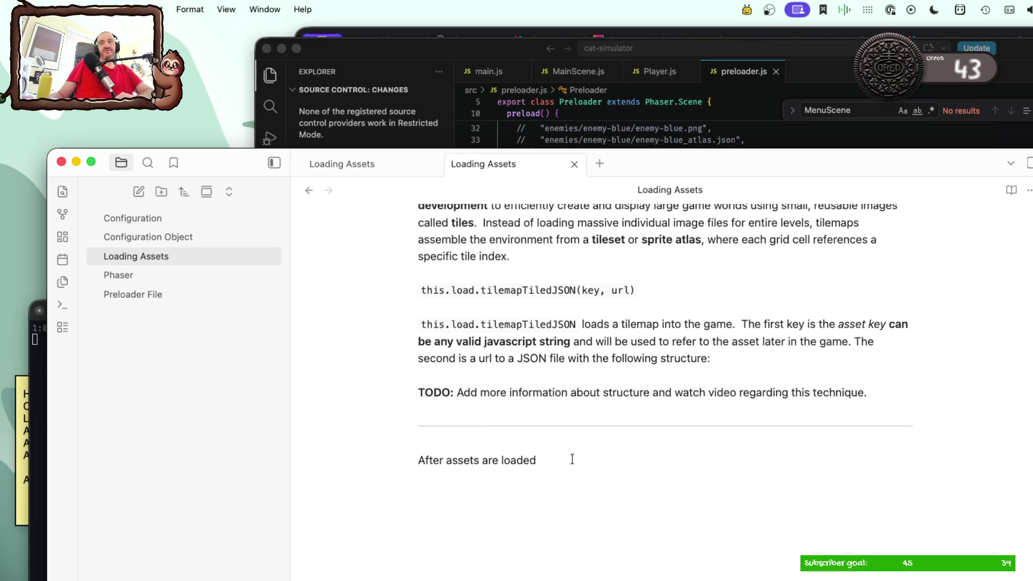
left_click(600, 126)
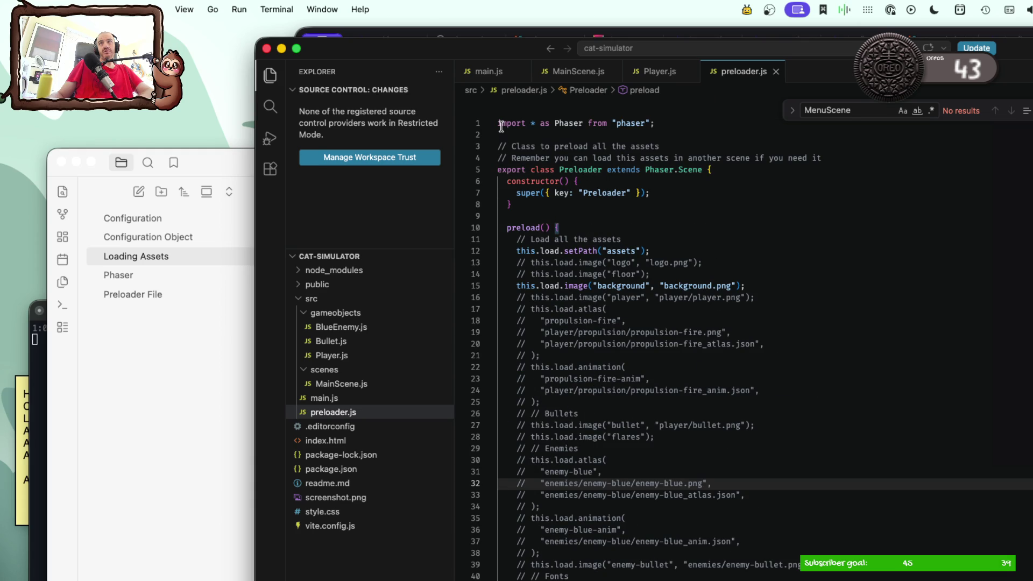
Step: Select the whole preloader.js code and return to the note on a new line under "After assets are loaded"
mouse_move(501, 125)
left_mouse_down()
mouse_move(533, 176)
mouse_move(606, 379)
left_mouse_up()
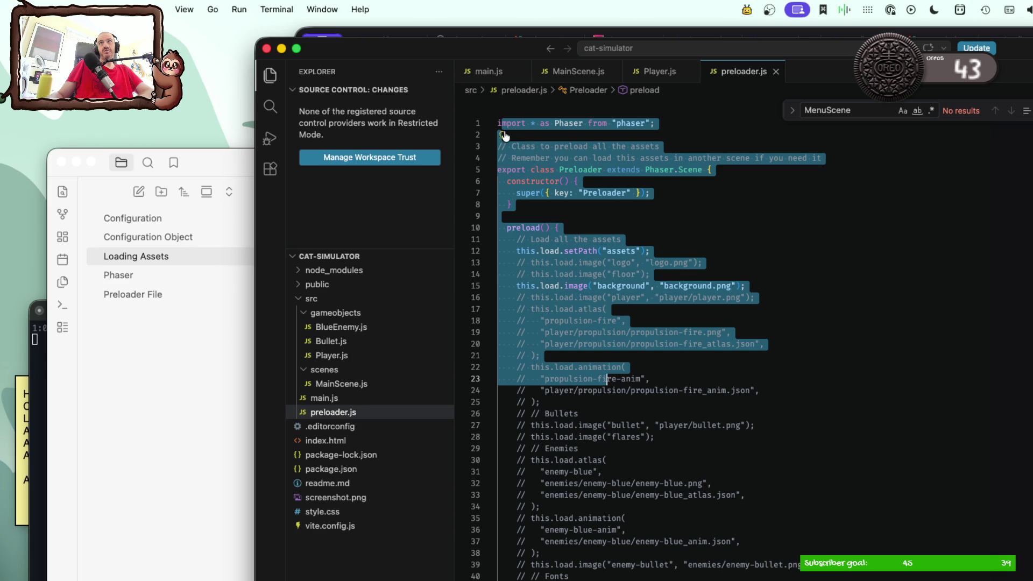
left_click_drag(500, 126, 658, 576)
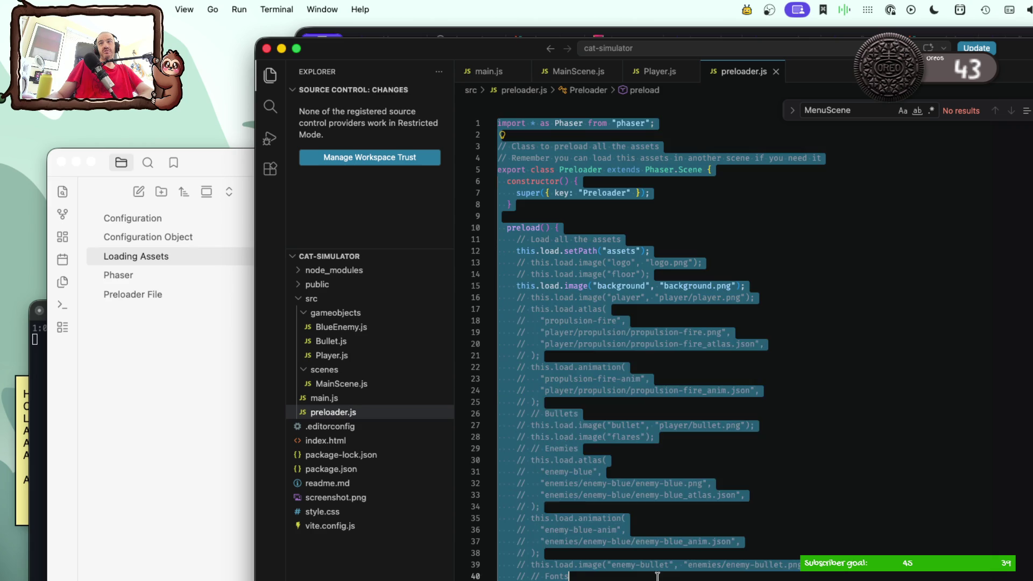
scroll(658, 576, "down", 5)
left_click_drag(569, 287, 657, 576)
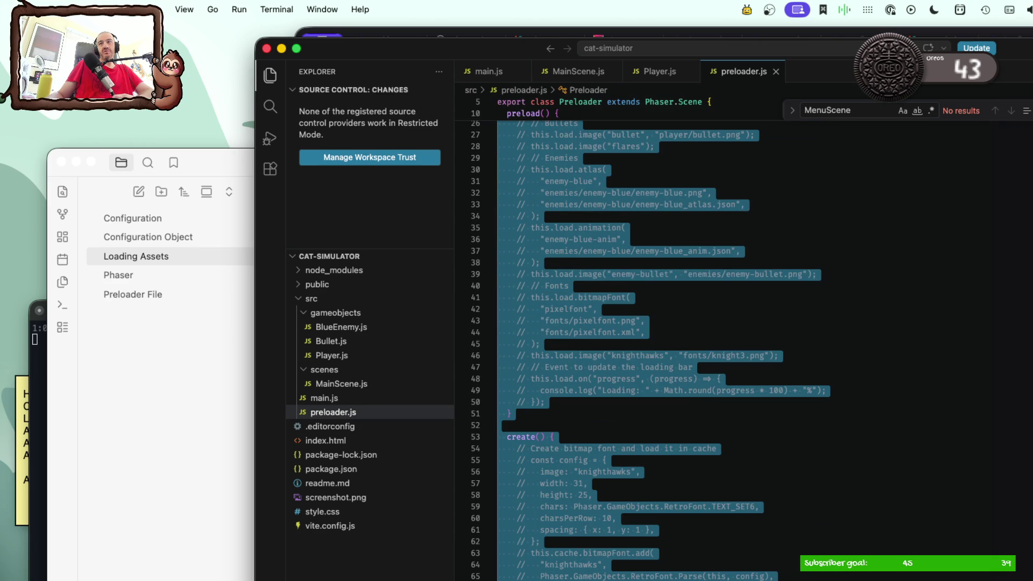
left_click(572, 476)
key("Return")
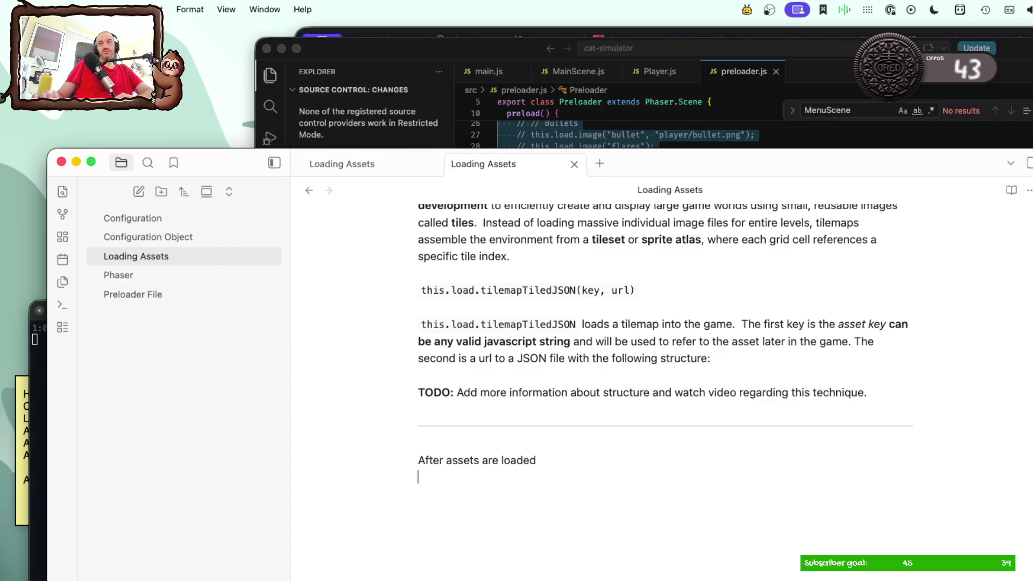
Step: Paste the Preloader code into the note and make room above it for a code fence
key("super+v")
left_click(554, 459)
key("Return")
type("```js")
key("Return")
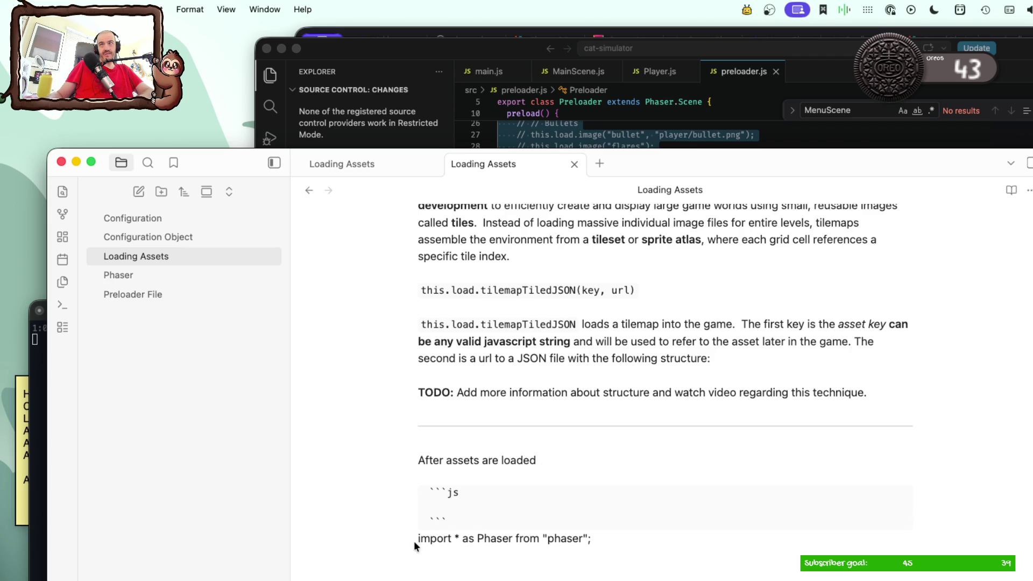
Step: Cut the pasted plain-text code and re-paste it inside a ```js code block
left_click(416, 541)
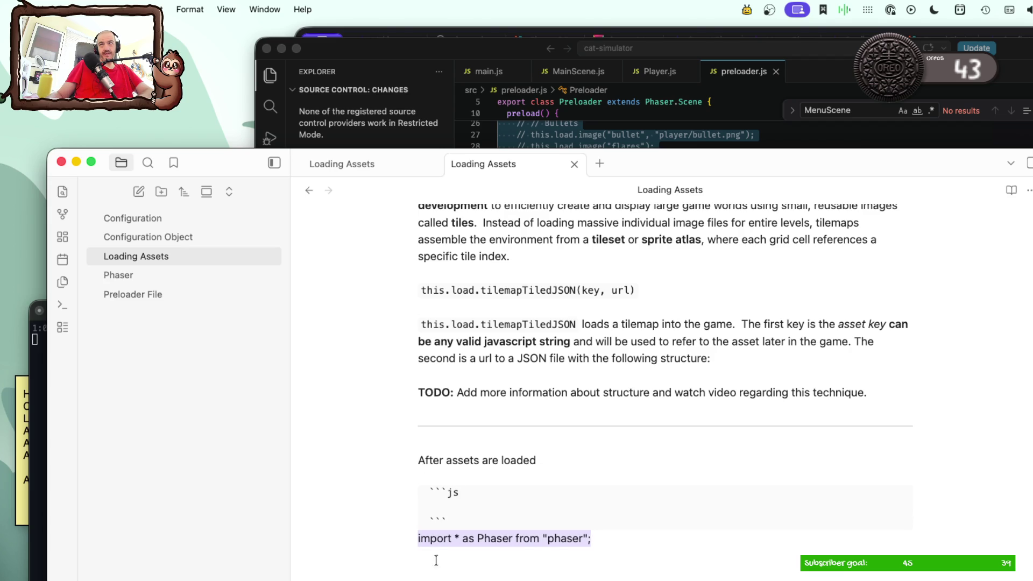
scroll(539, 391, "down", 10)
scroll(551, 547, "down", 10)
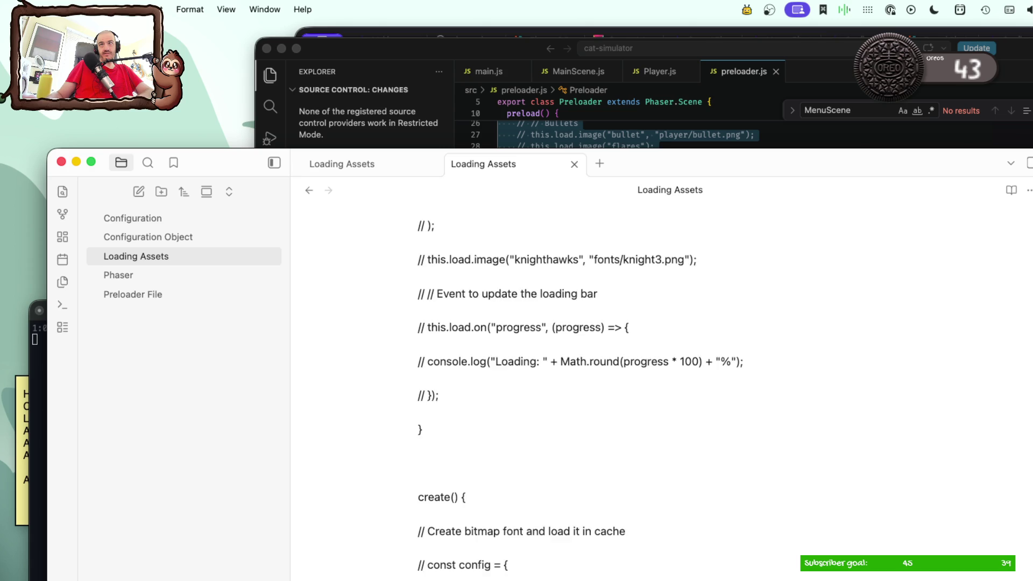
left_click(572, 472, "shift")
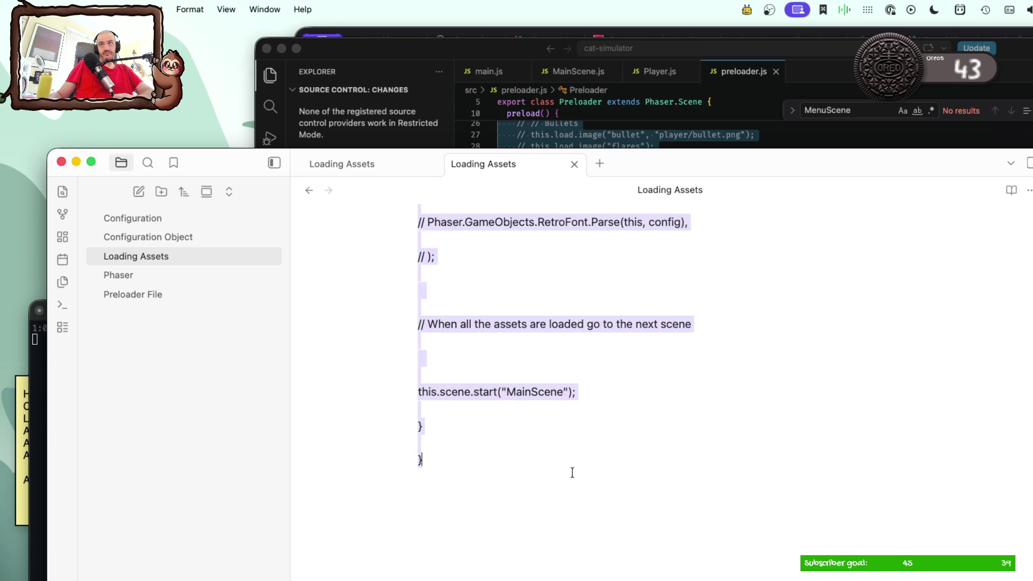
key("super+x")
type("```js")
key("Return")
key("super+v")
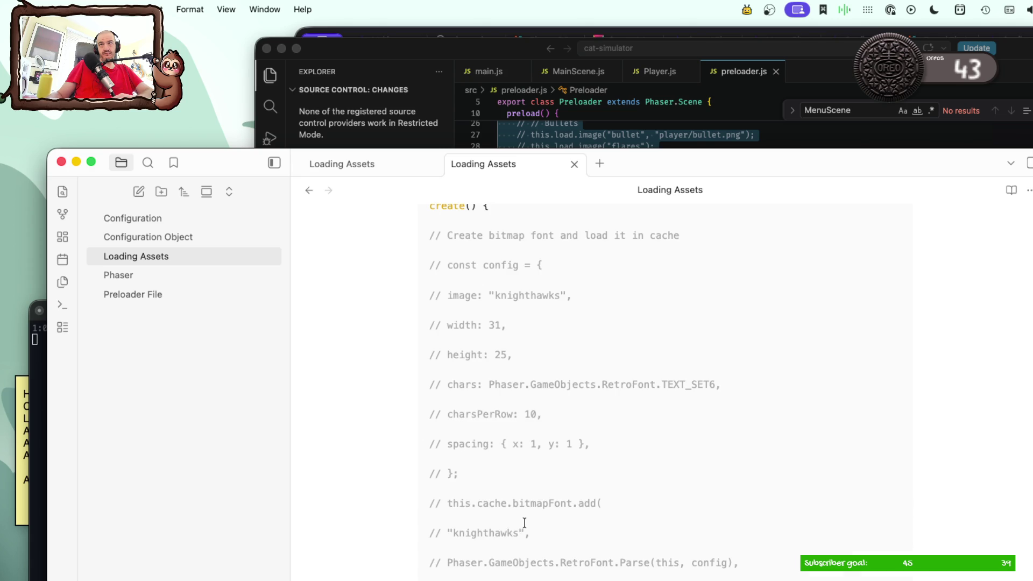
scroll(524, 523, "up", 5)
scroll(524, 523, "up", 5)
scroll(523, 526, "up", 5)
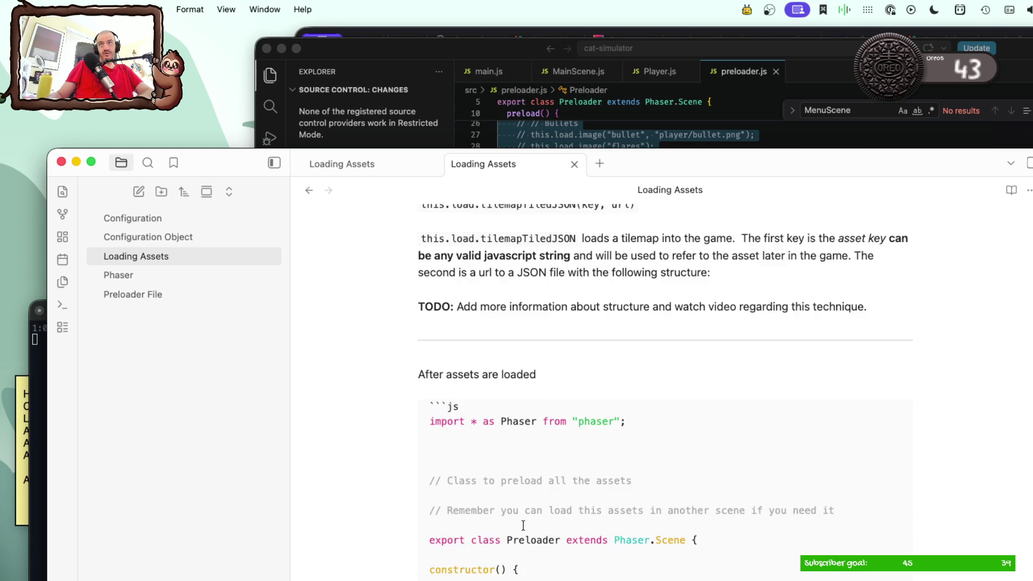
scroll(523, 525, "down", 4)
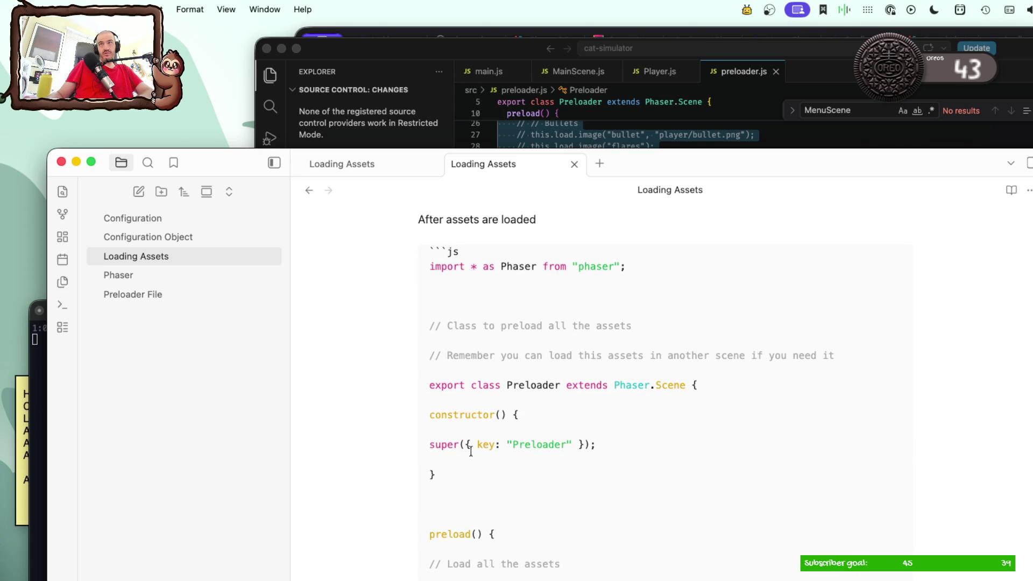
left_click_drag(857, 356, 417, 329)
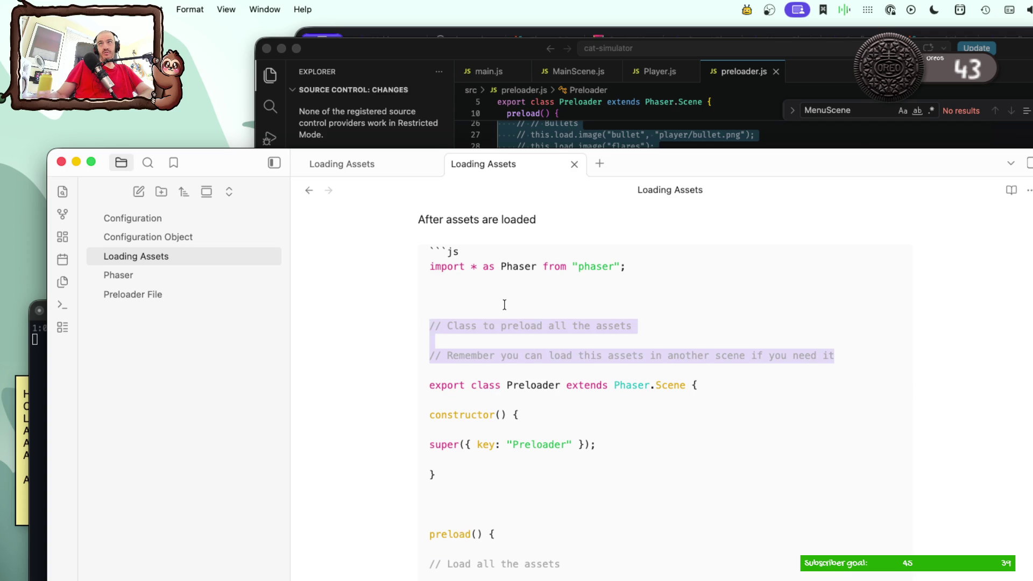
Step: Delete the two preload comment lines and indent the constructor with its super() call, removing blank lines
key("BackSpace")
key("BackSpace")
key("BackSpace")
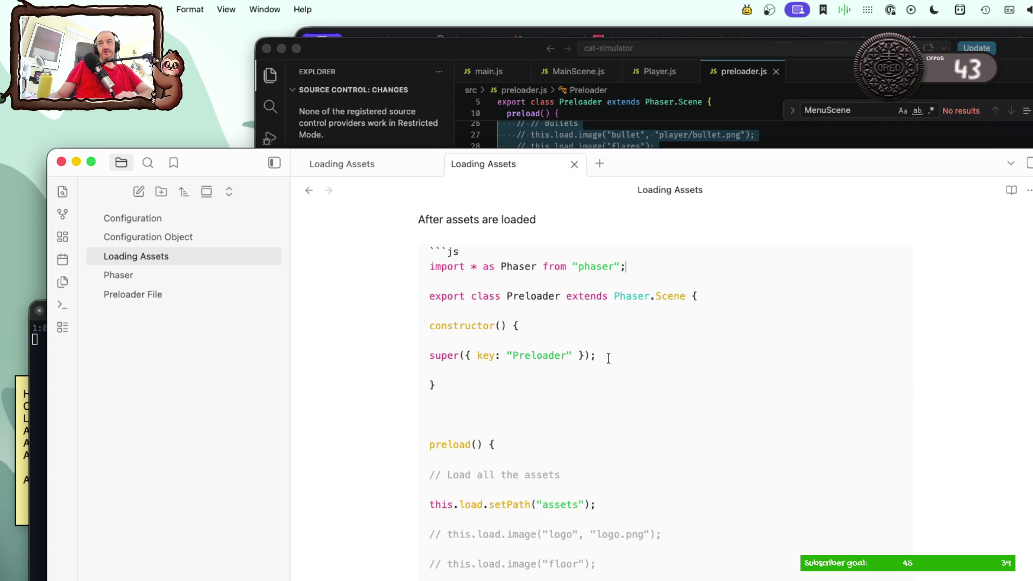
left_click_drag(607, 357, 418, 326)
key("Tab")
left_click(529, 378)
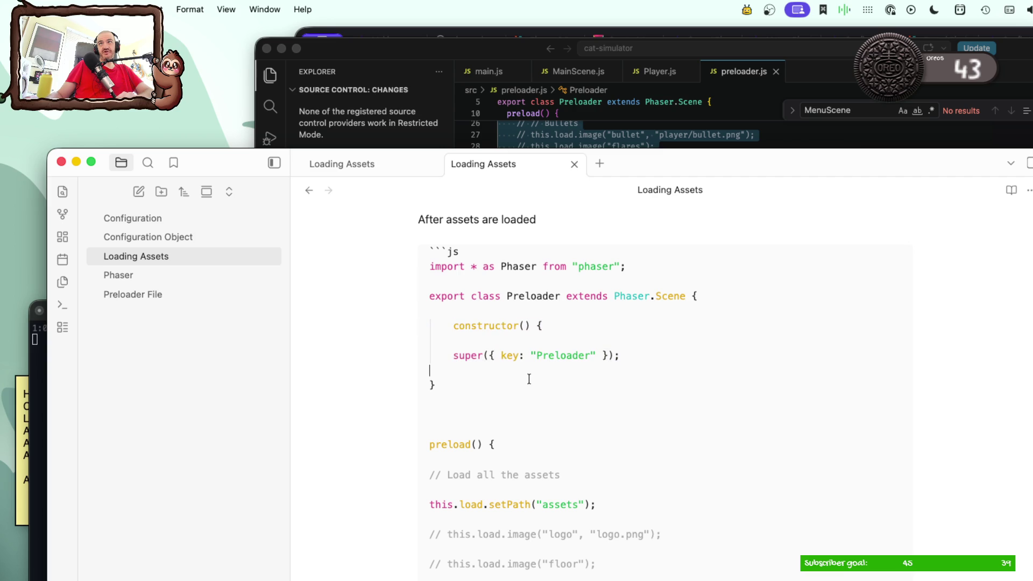
key("Up")
key("Tab")
left_click(433, 385)
key("Tab")
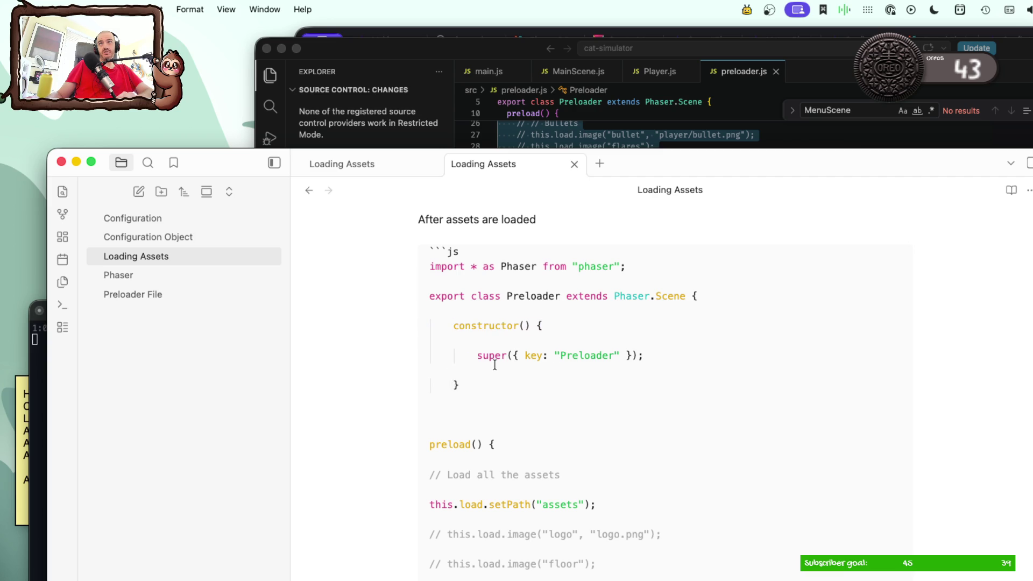
key("BackSpace")
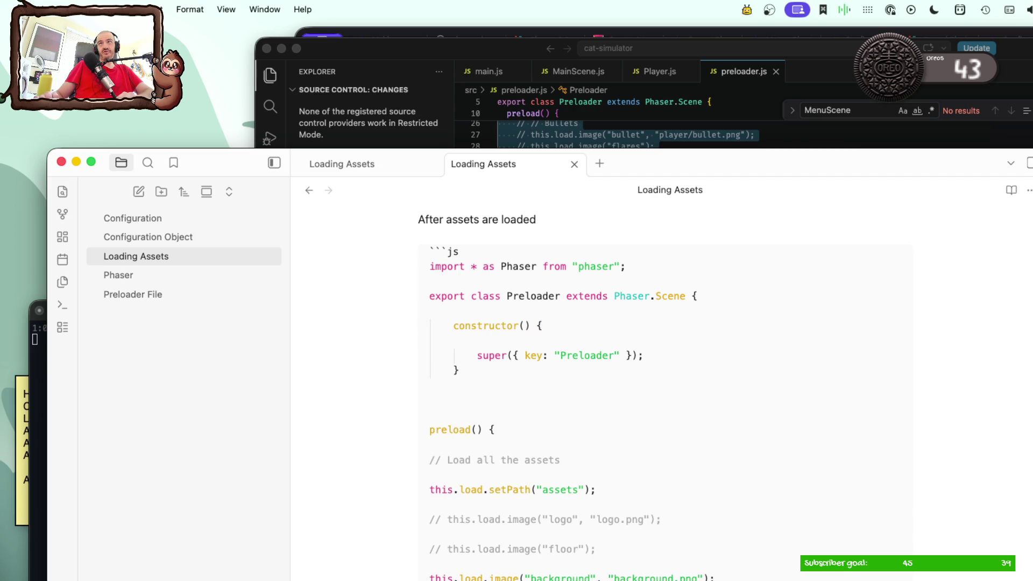
key("BackSpace")
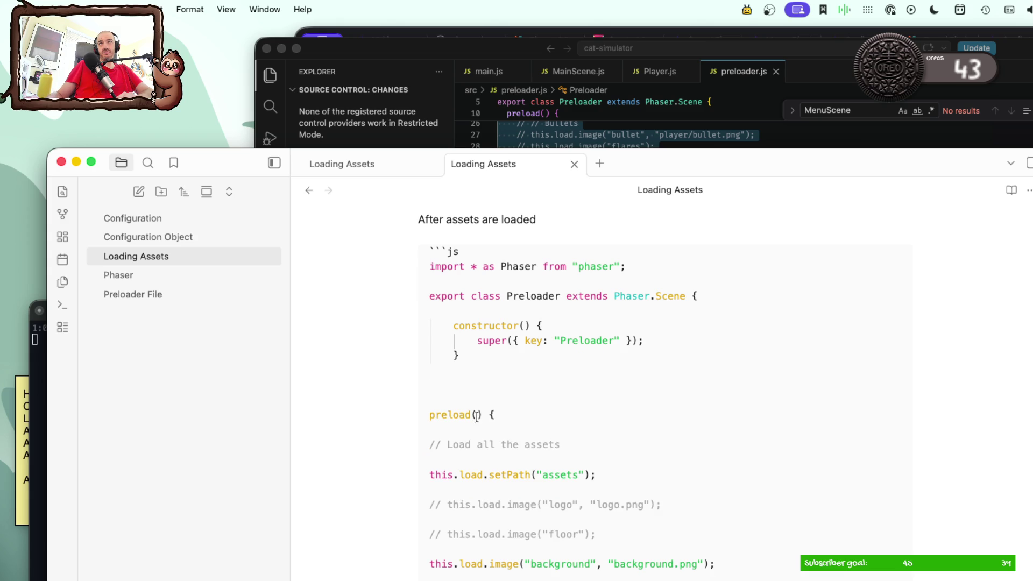
Step: Pull preload() up under the constructor, drop the Load all the assets comment and indent setPath
left_click(426, 417)
key("BackSpace")
key("BackSpace")
key("BackSpace")
key("Tab")
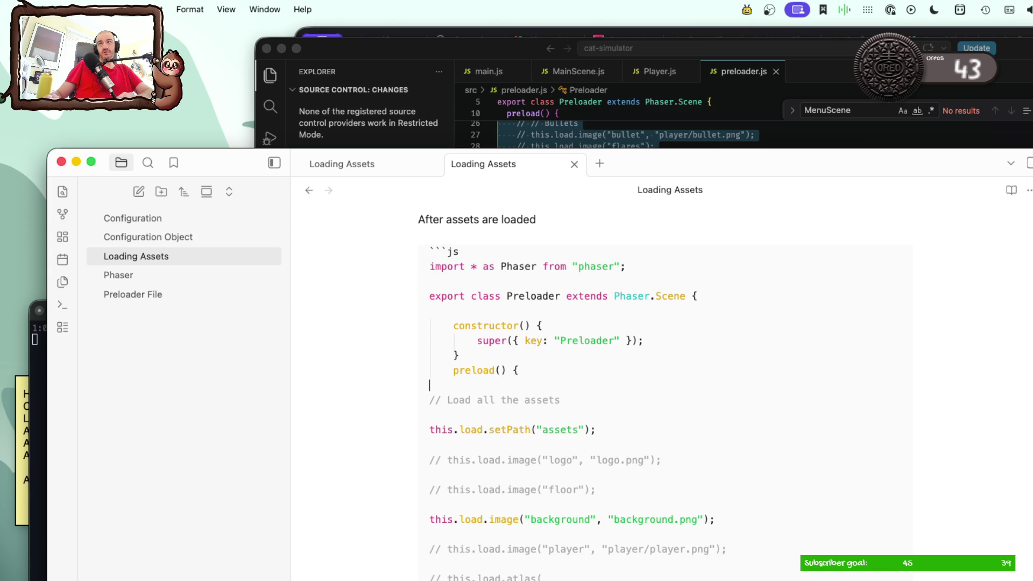
key("Tab")
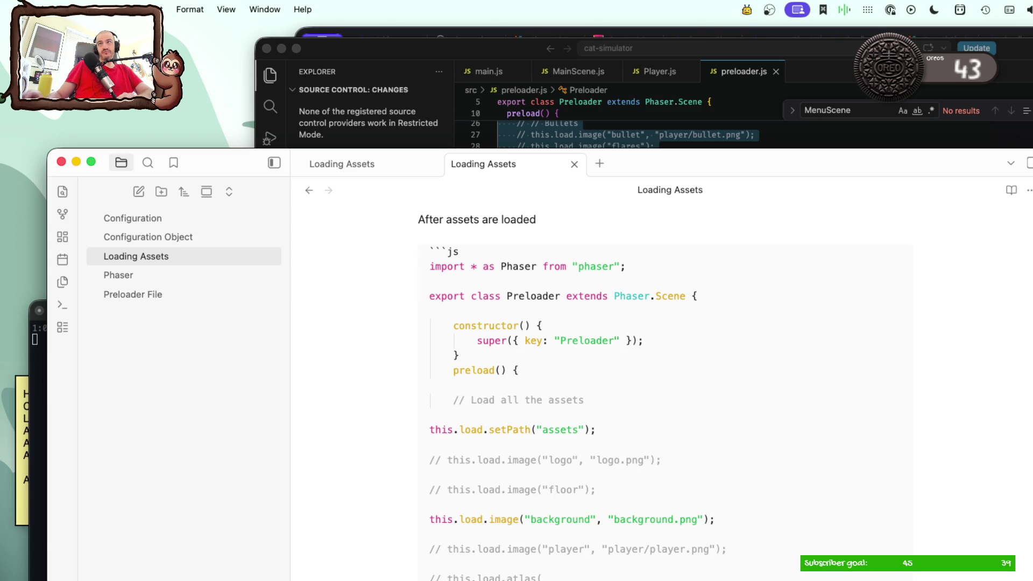
double_click(509, 399)
triple_click(509, 399)
key("BackSpace")
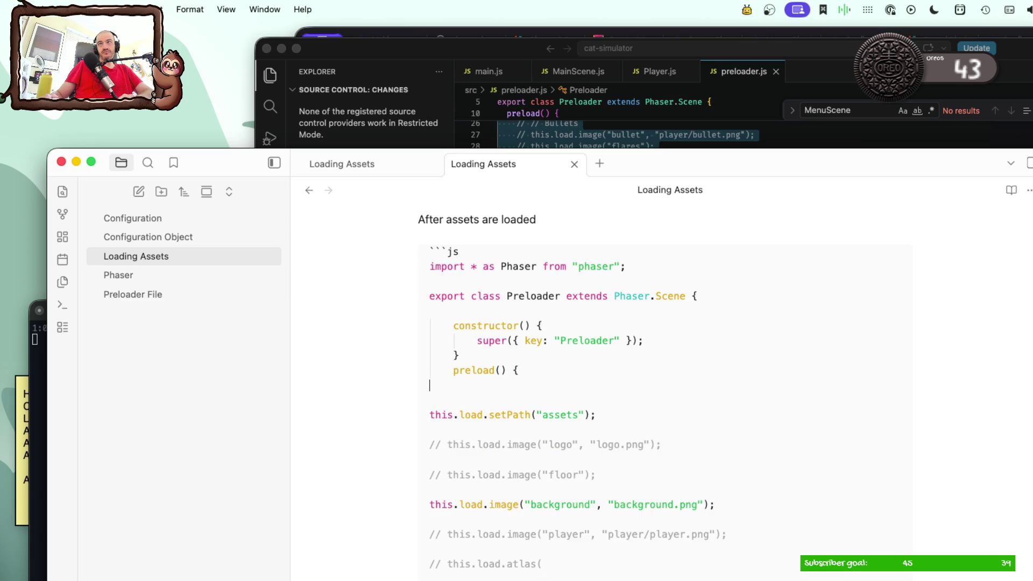
key("BackSpace")
key("Tab")
key("Tab")
key("BackSpace")
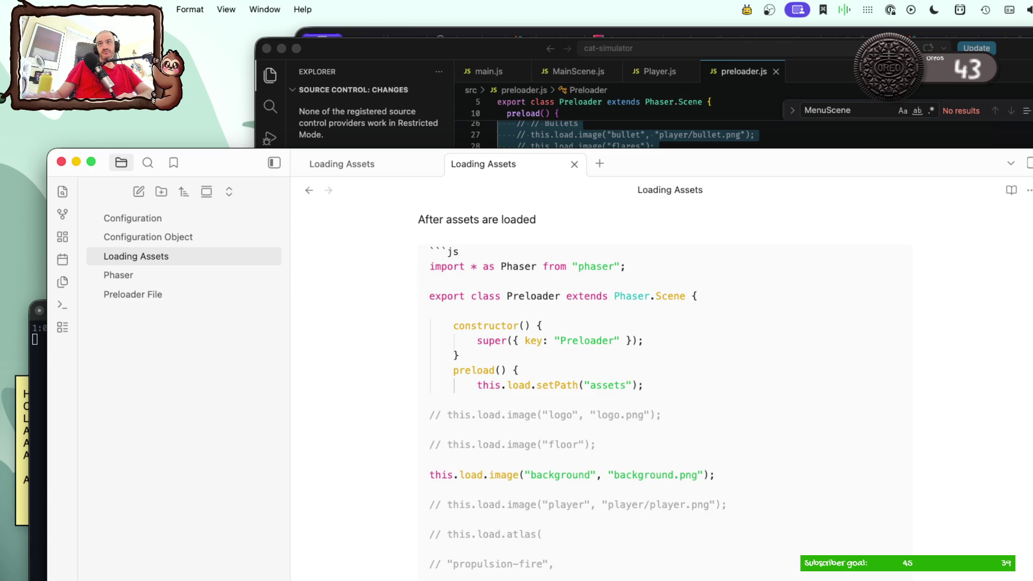
Step: Delete the commented logo/floor lines, close preload() with a brace and keep the background image line under setPath
left_click_drag(597, 445, 360, 409)
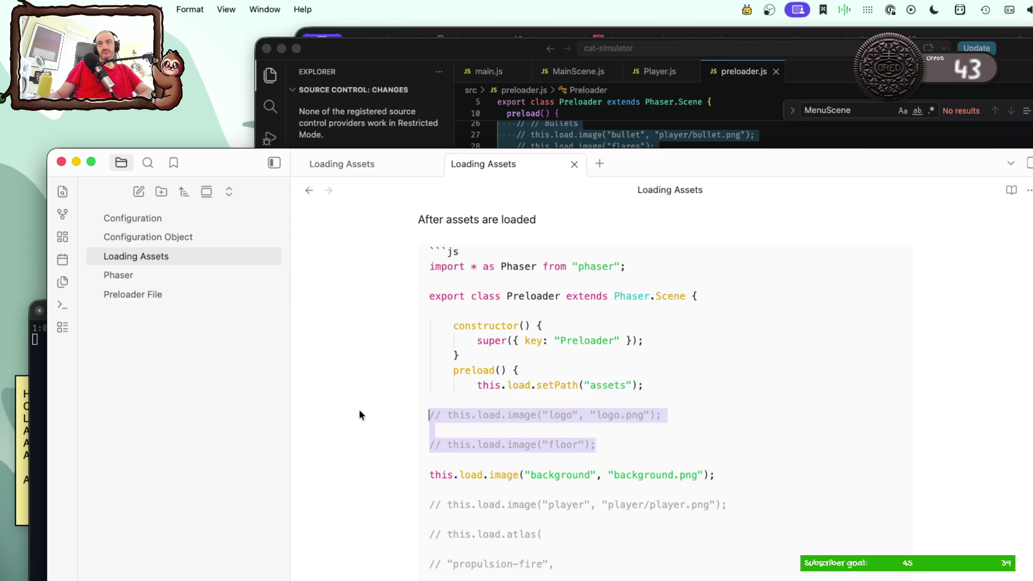
key("BackSpace")
key("BackSpace")
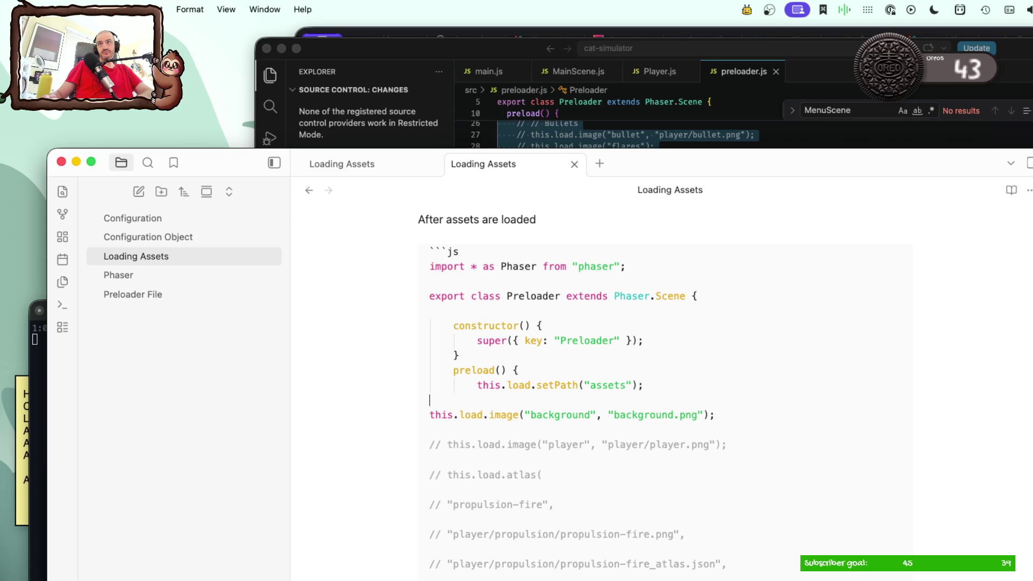
key("Tab")
type("}")
left_click(530, 415)
triple_click(528, 414)
key("BackSpace")
left_click(656, 391)
key("super+z")
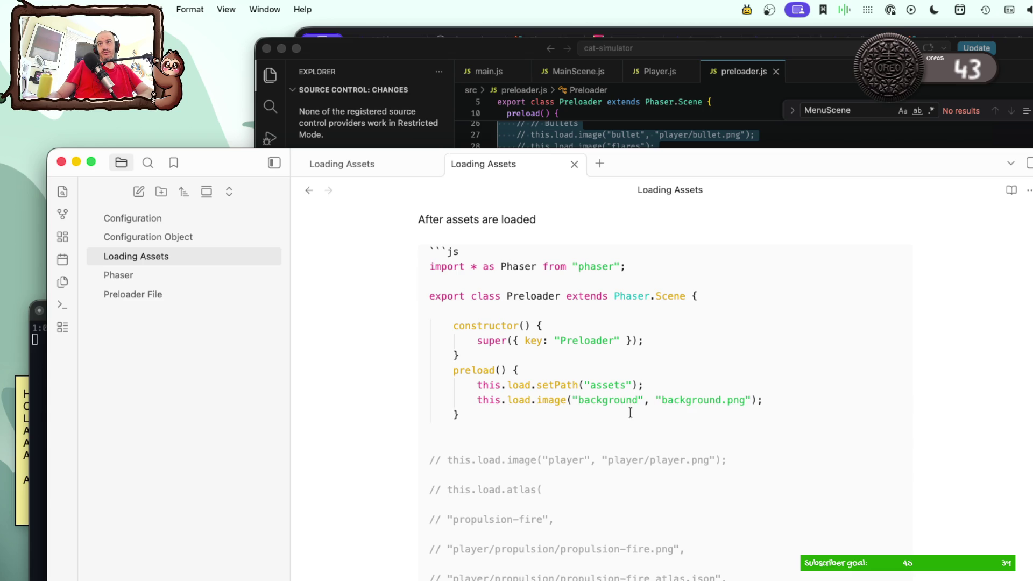
left_click_drag(428, 461, 456, 565)
scroll(457, 485, "down", 4)
scroll(456, 485, "down", 5)
scroll(456, 484, "down", 6)
scroll(613, 388, "down", 5)
scroll(613, 388, "down", 5)
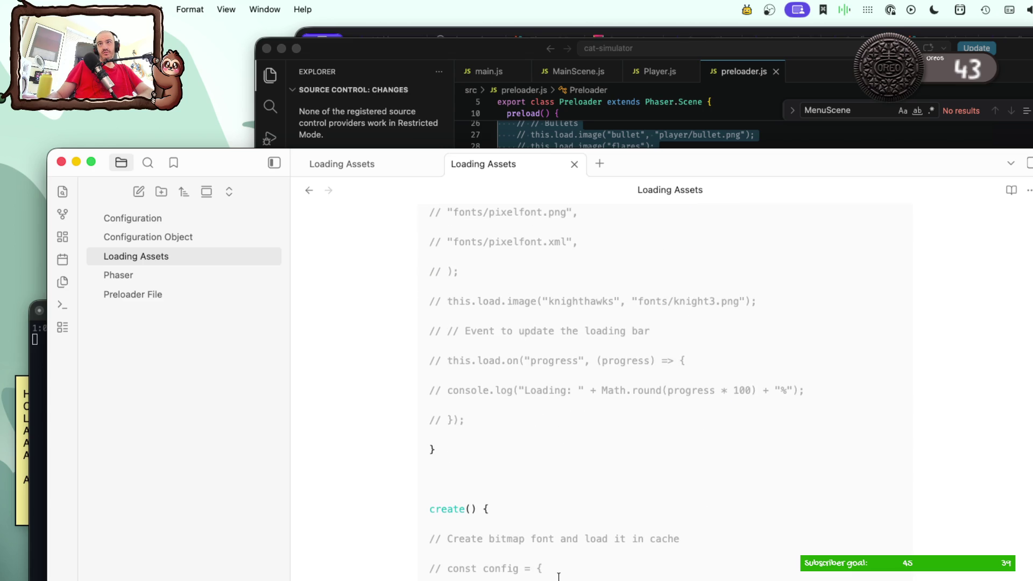
Step: Delete the remaining commented loading code and add an empty create() { } method after preload()
left_click(495, 414, "shift")
key("BackSpace")
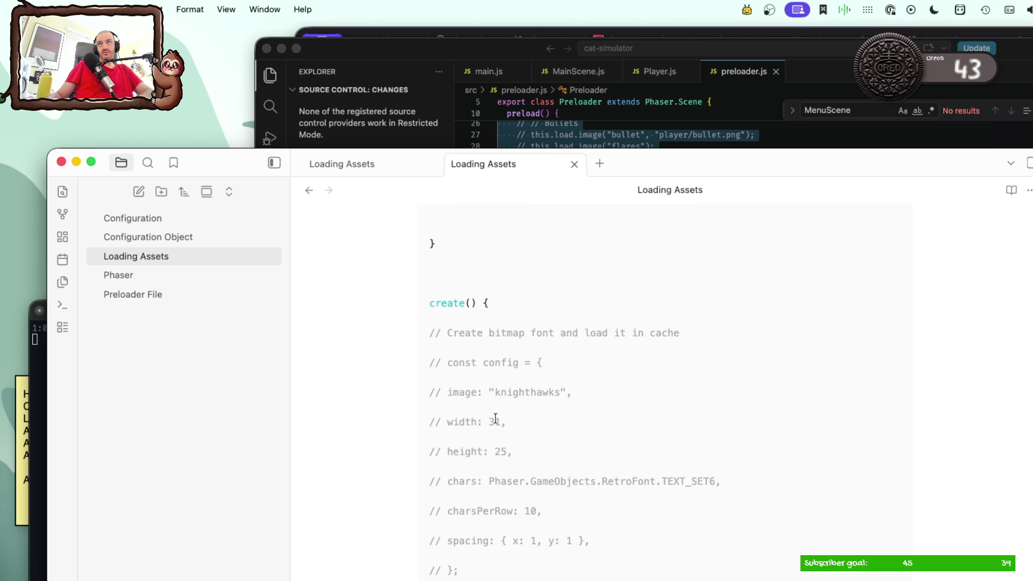
scroll(495, 417, "up", 7)
scroll(485, 452, "up", 1)
scroll(476, 493, "down", 2)
scroll(462, 539, "down", 3)
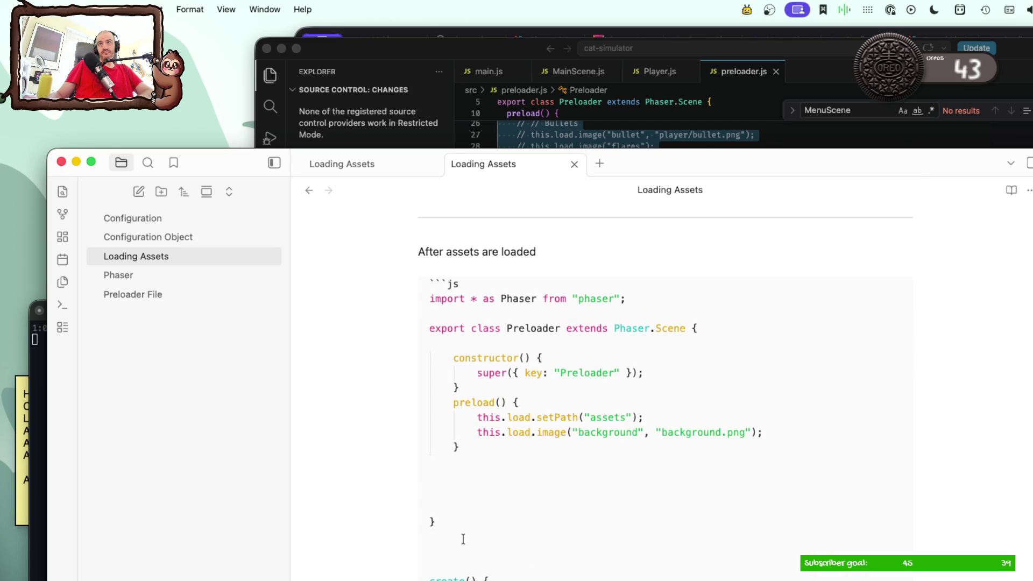
key("BackSpace")
key("BackSpace")
key("BackSpace")
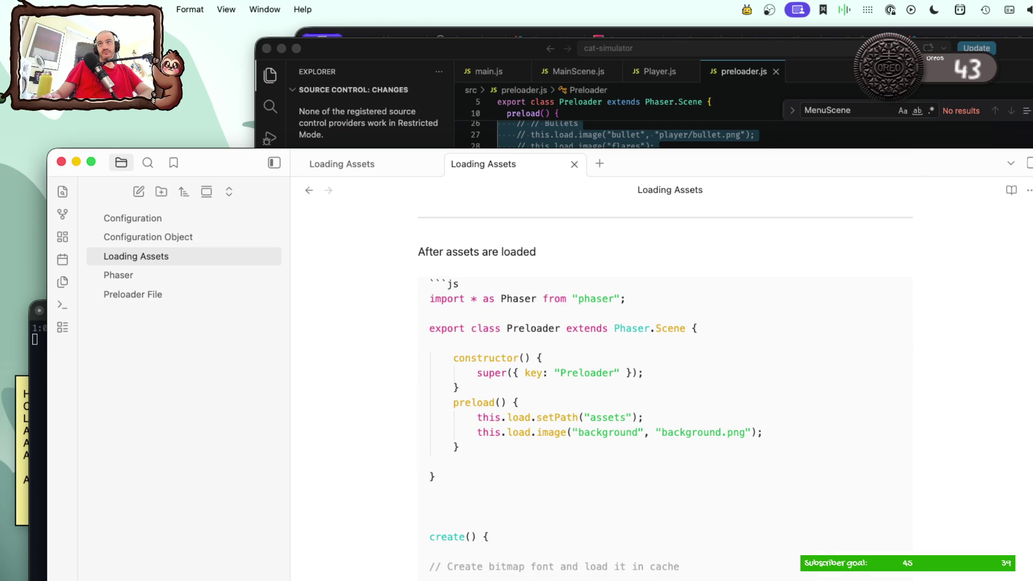
key("BackSpace")
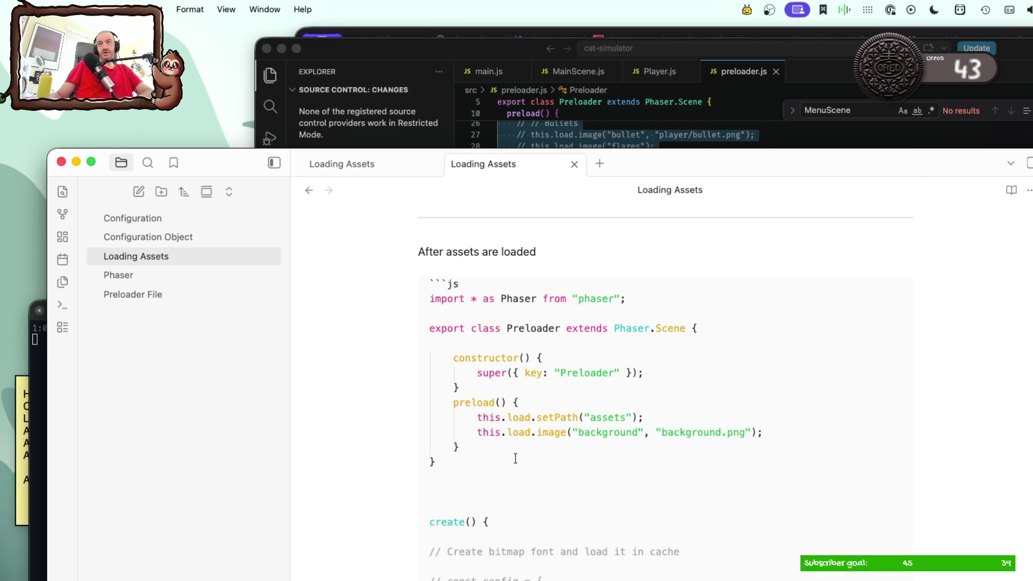
key("Return")
type("create() {")
key("Return")
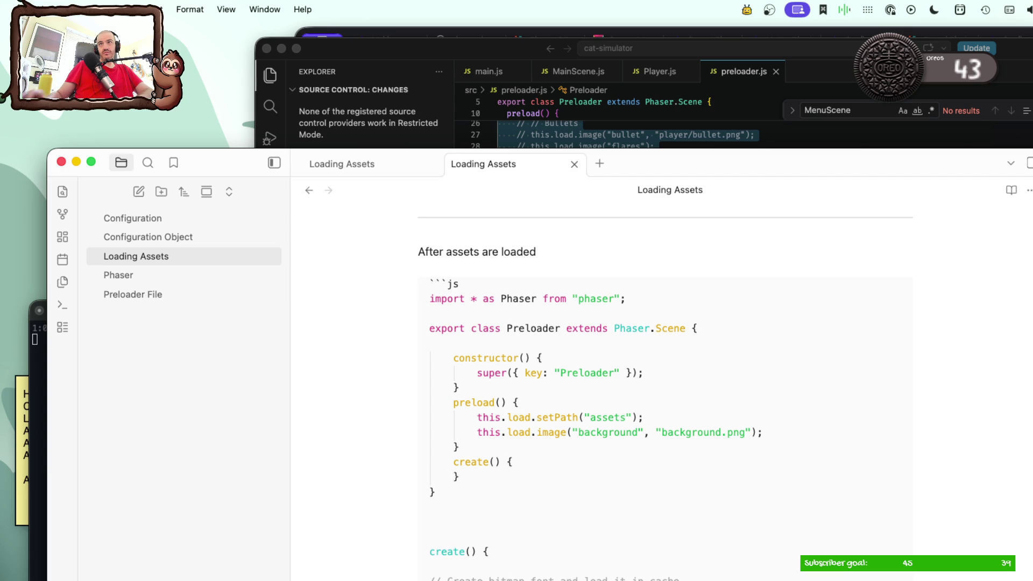
key("Return")
scroll(517, 458, "down", 5)
scroll(517, 457, "down", 5)
scroll(517, 455, "down", 3)
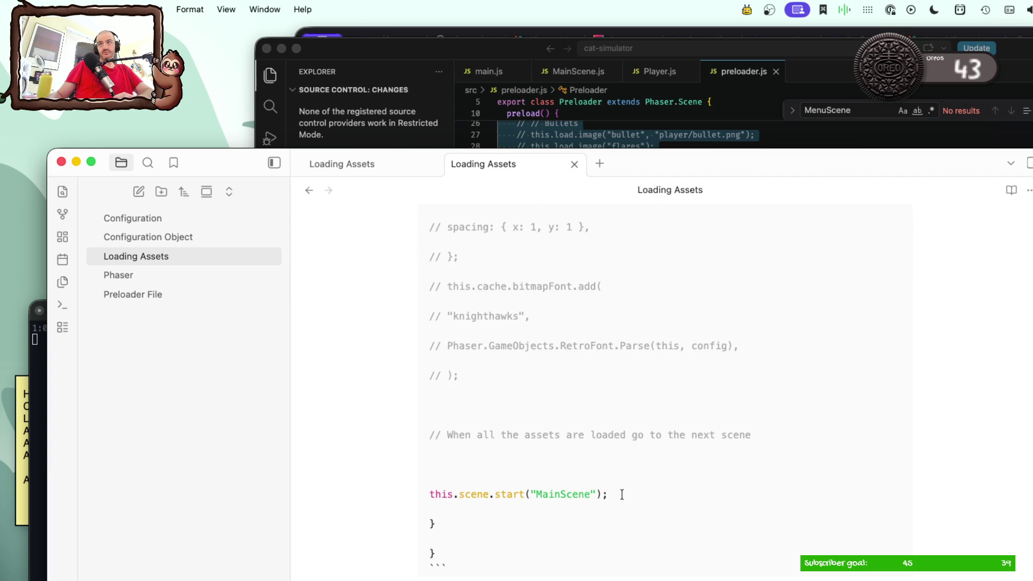
Step: Move this.scene.start("MainScene") into create(), remove the leftover code below the class and render the block
left_click_drag(621, 494, 386, 494)
key("super+c")
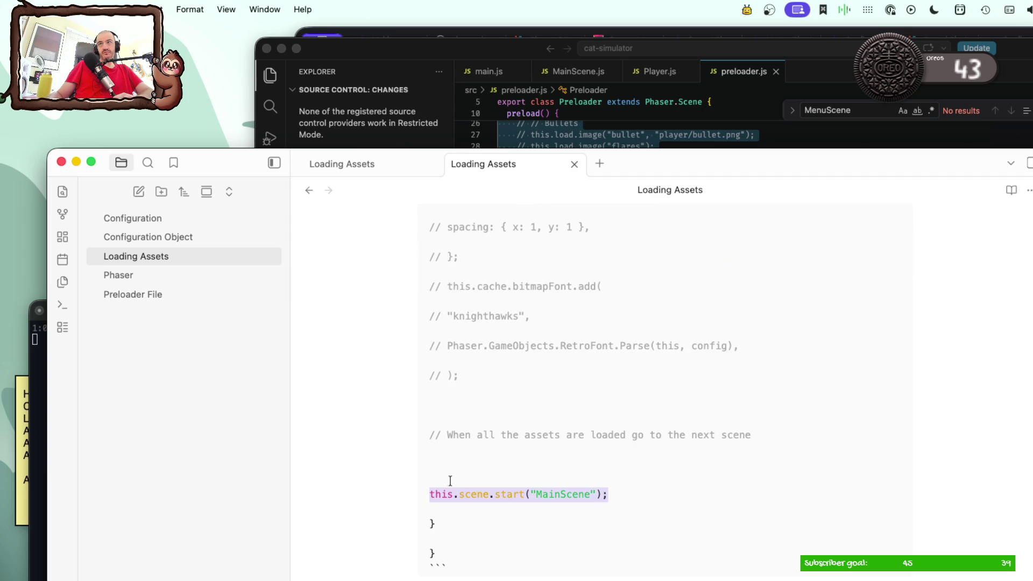
key("BackSpace")
scroll(454, 482, "up", 2)
scroll(454, 481, "up", 3)
scroll(453, 481, "up", 3)
scroll(454, 482, "up", 2)
scroll(454, 481, "up", 2)
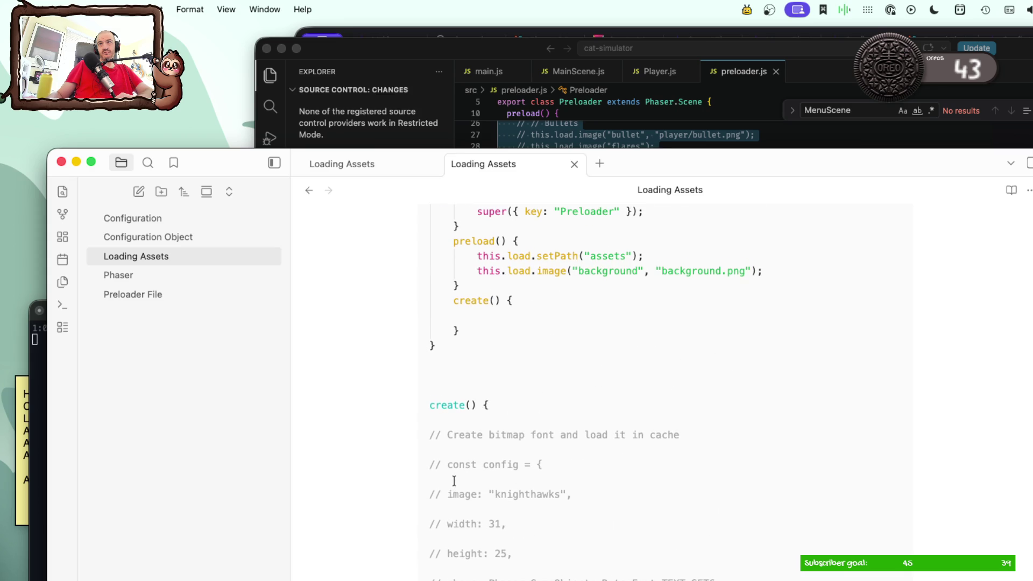
scroll(453, 481, "up", 1)
scroll(454, 481, "up", 1)
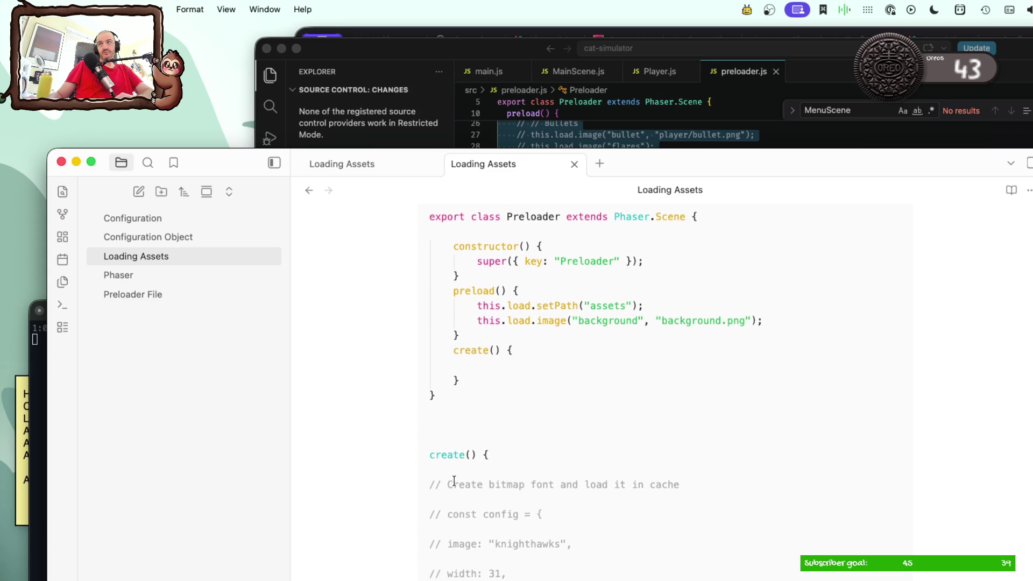
scroll(454, 482, "up", 2)
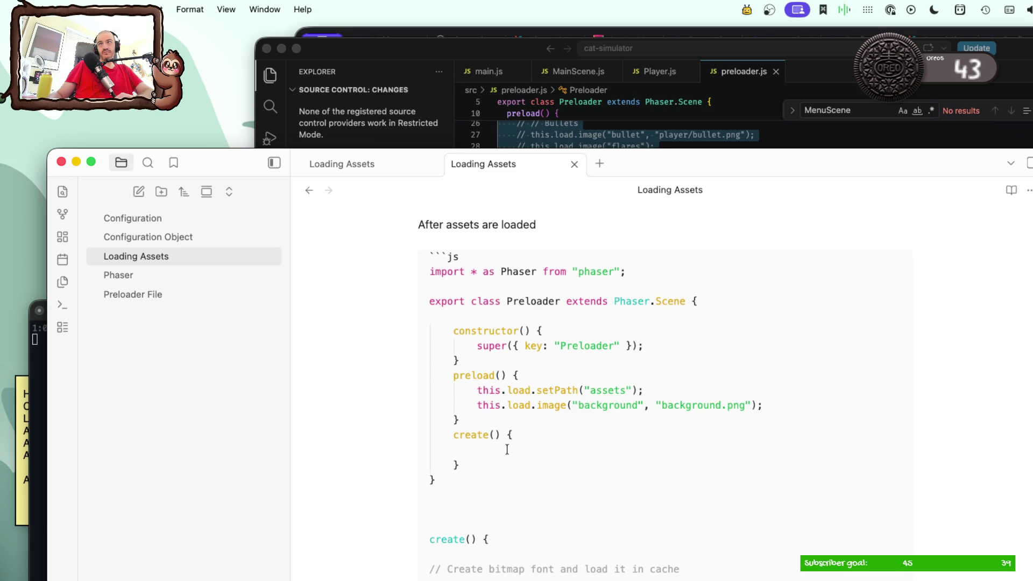
key("super+v")
key("Tab")
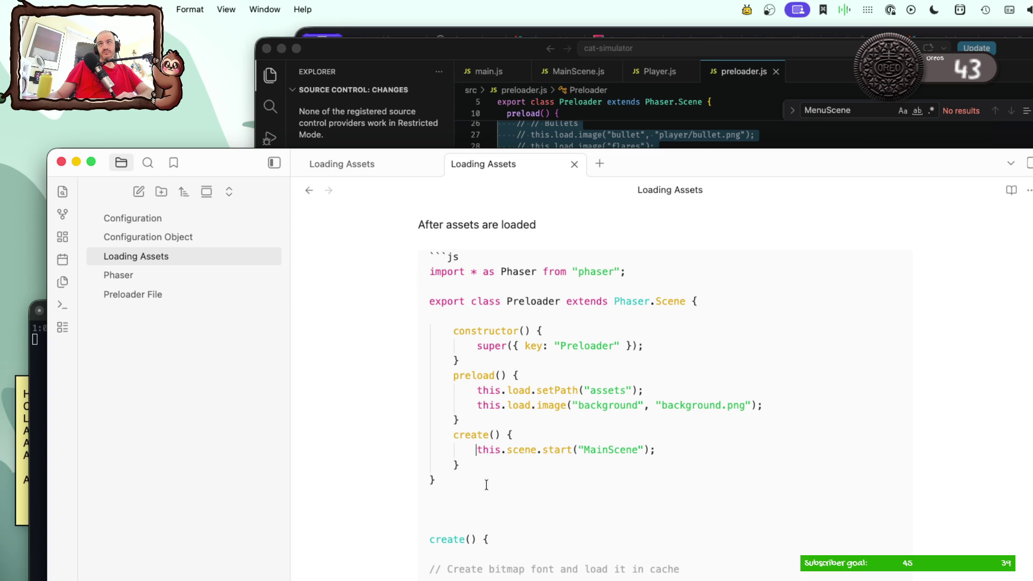
scroll(464, 522, "down", 1)
left_click_drag(430, 458, 506, 578)
scroll(534, 577, "down", 5)
scroll(535, 577, "down", 3)
scroll(535, 578, "down", 3)
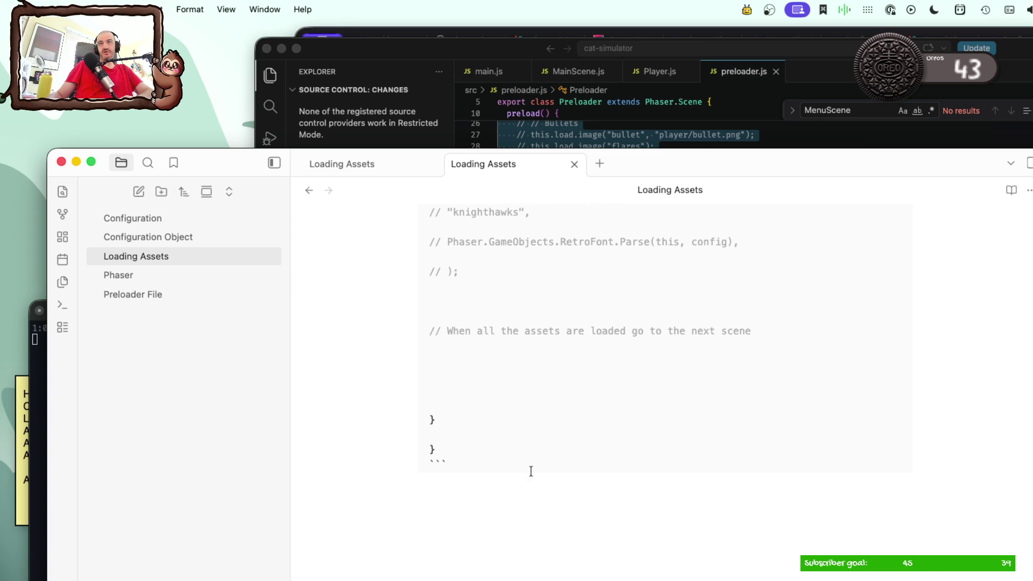
key("super+v")
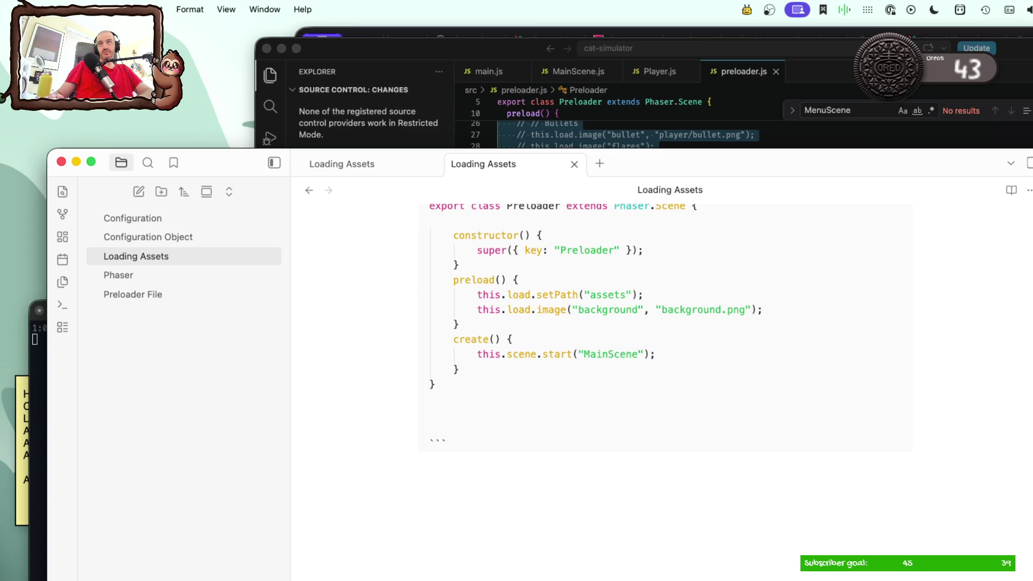
key("BackSpace")
key("BackSpace")
scroll(536, 458, "up", 3)
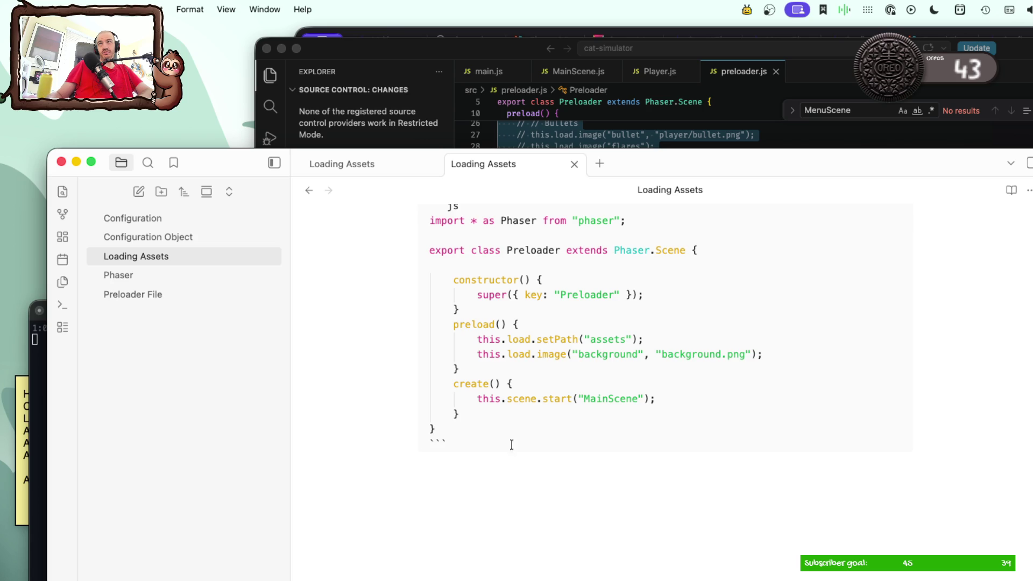
scroll(535, 457, "up", 1)
scroll(536, 458, "up", 2)
scroll(536, 457, "down", 1)
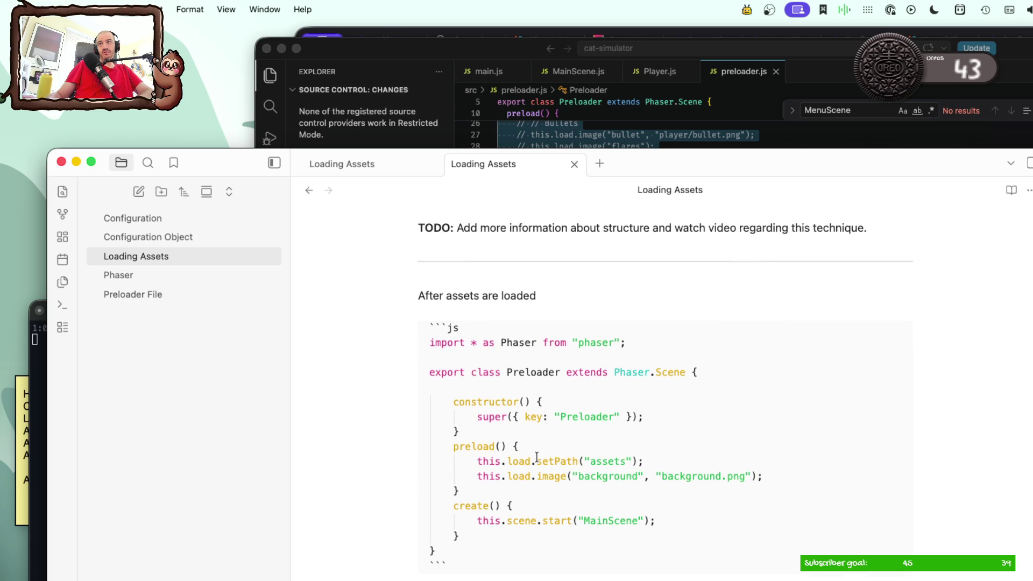
key("Down")
key("Down")
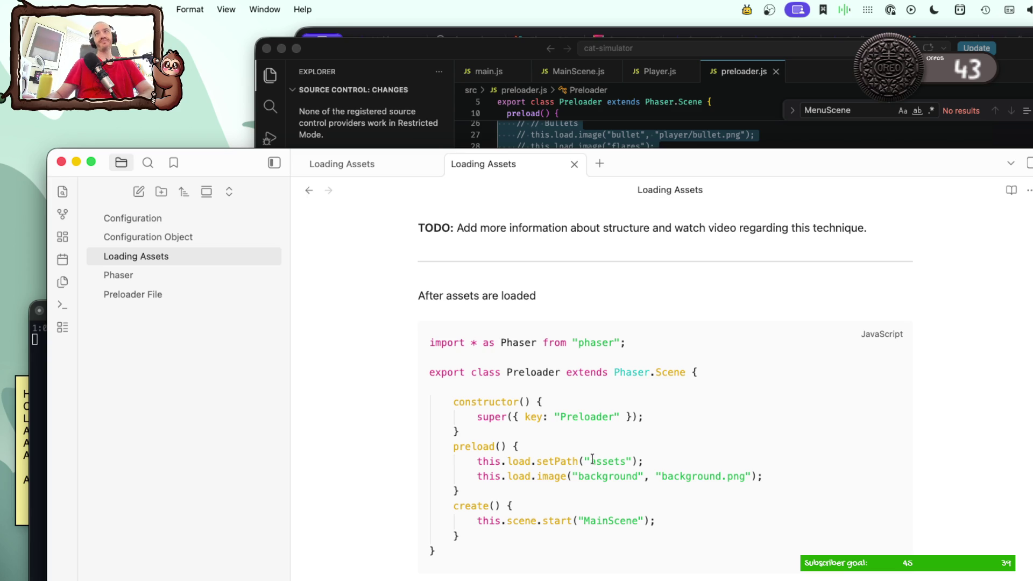
scroll(593, 461, "down", 10)
scroll(592, 460, "down", 2)
scroll(591, 460, "down", 4)
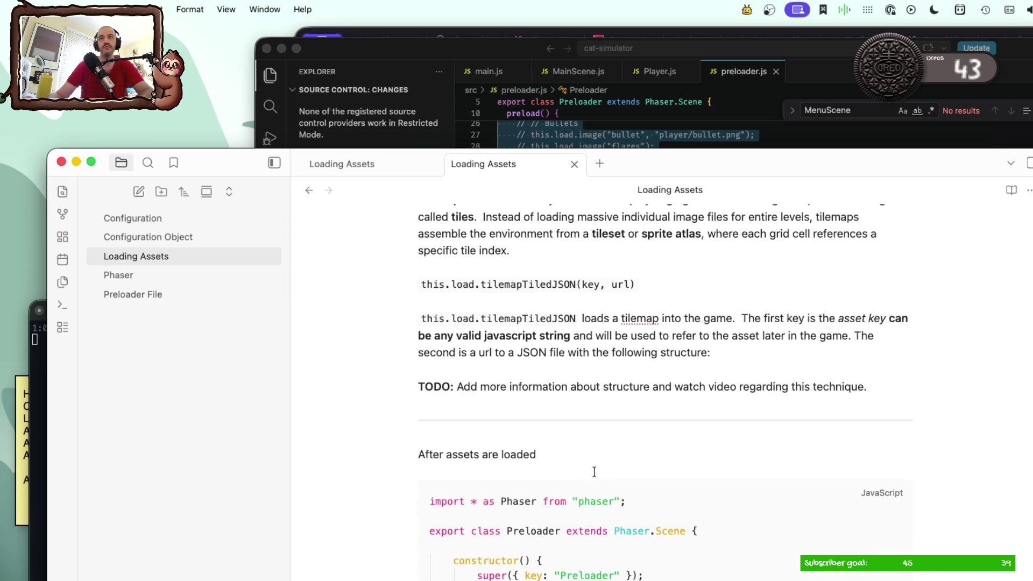
scroll(597, 493, "up", 5)
scroll(597, 494, "up", 5)
scroll(595, 490, "up", 5)
scroll(595, 491, "down", 5)
scroll(596, 490, "down", 5)
scroll(595, 489, "down", 5)
scroll(593, 488, "down", 2)
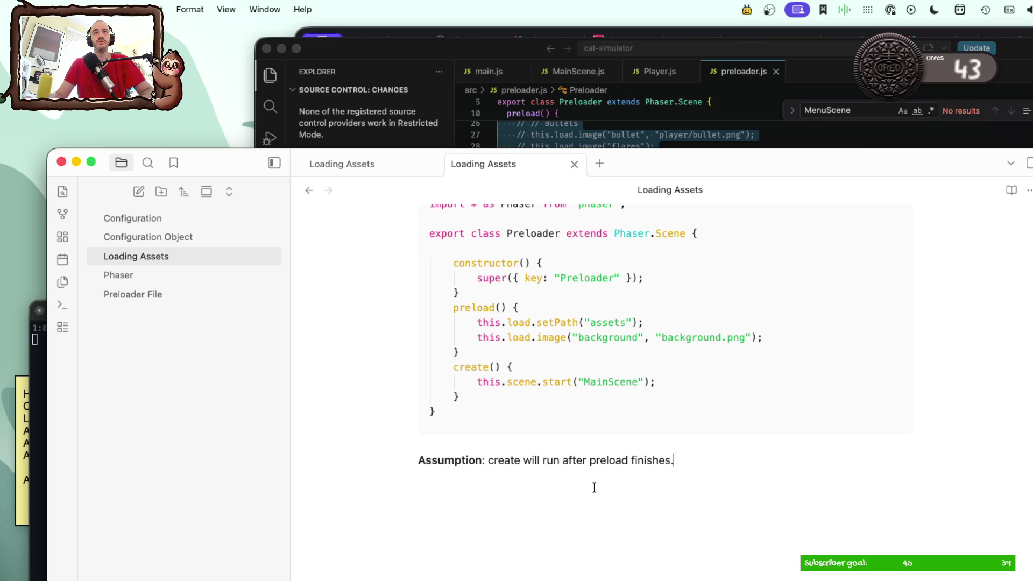
scroll(471, 492, "up", 2)
scroll(468, 492, "up", 10)
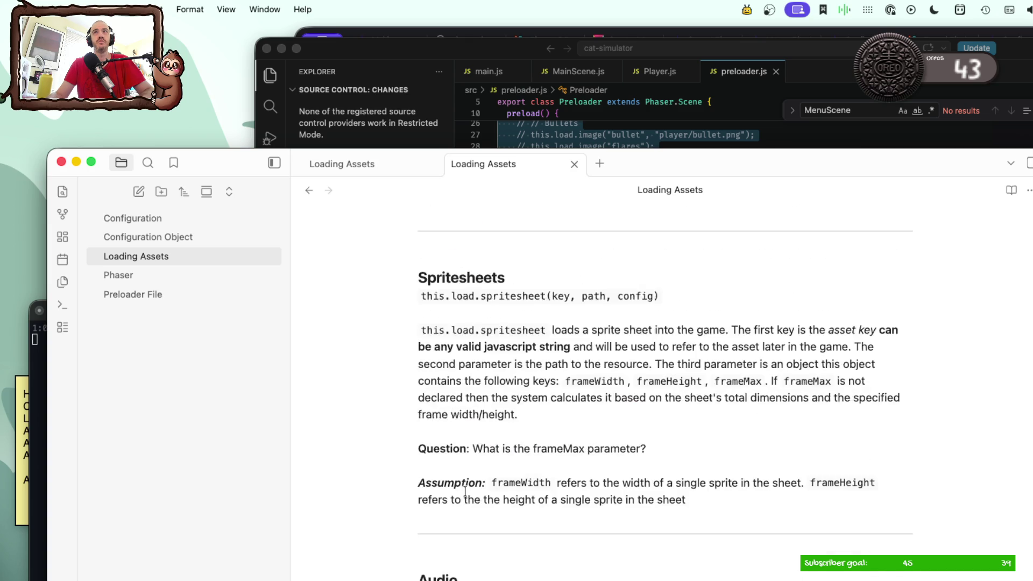
scroll(464, 491, "up", 10)
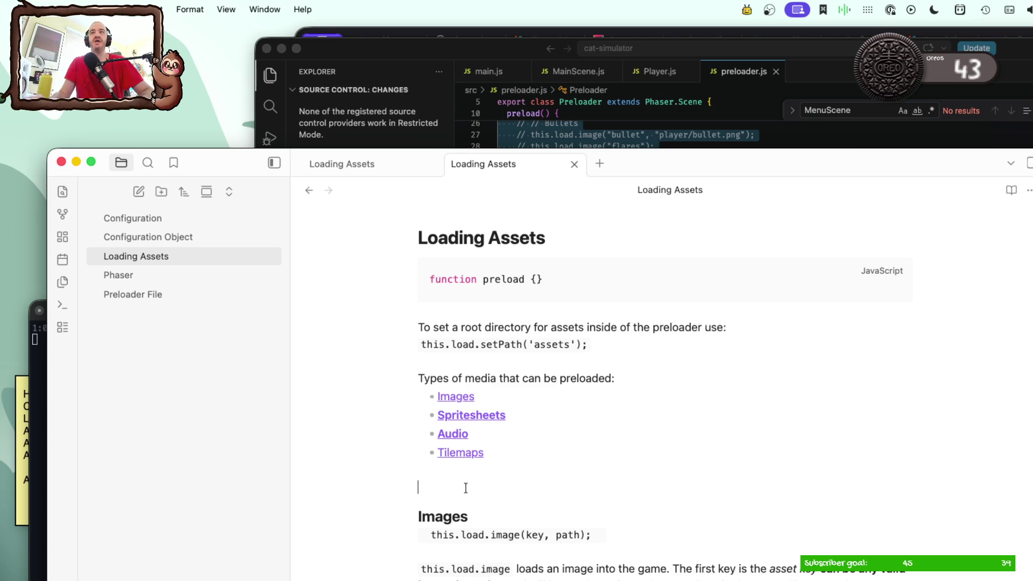
Step: Tidy the spacing after the Tilemaps link, close the duplicate Loading Assets view and bring VS Code forward
left_click(465, 488)
key("BackSpace")
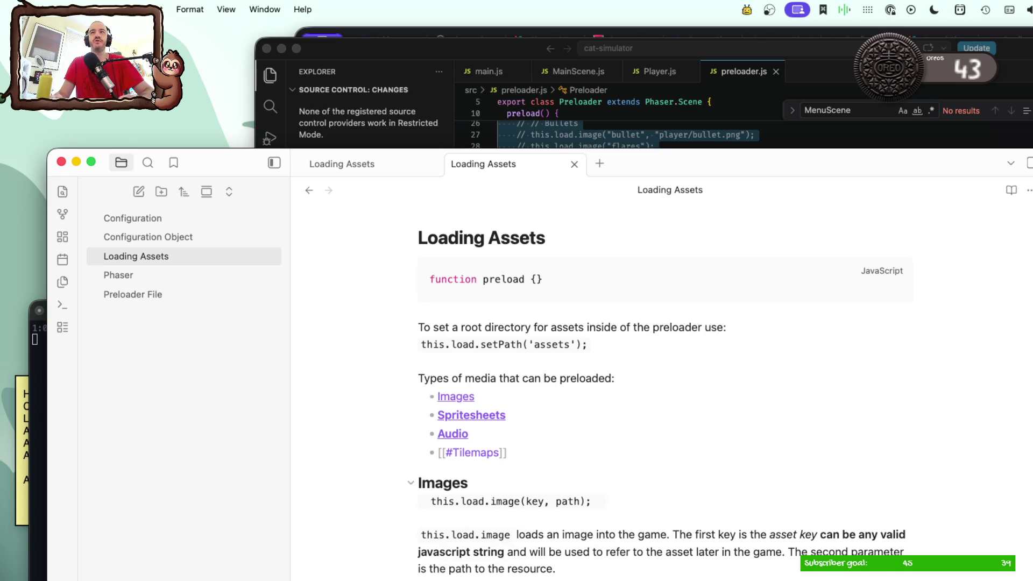
key("Return")
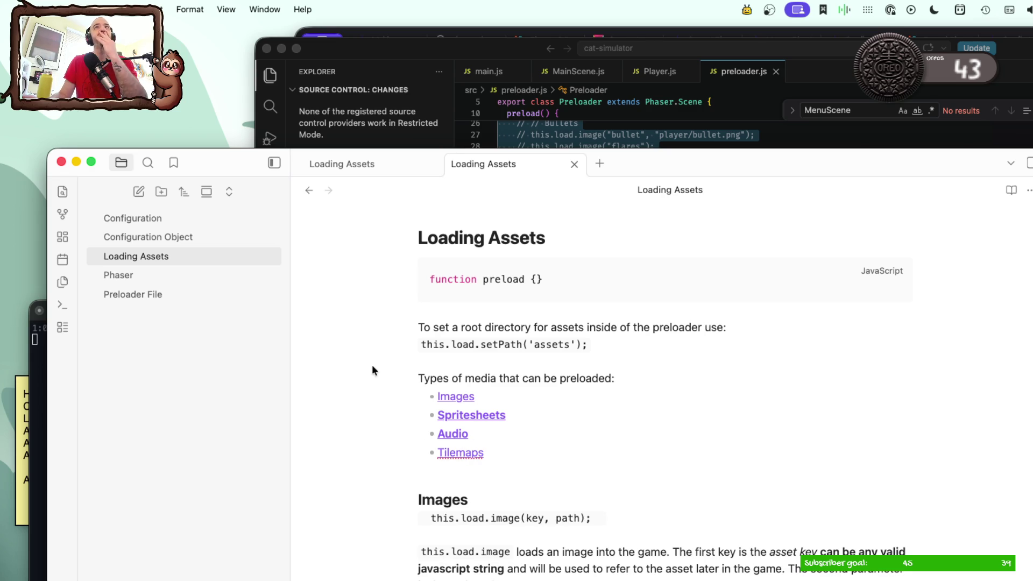
left_click(386, 165)
left_click(432, 164)
scroll(418, 420, "down", 5)
scroll(416, 420, "down", 5)
scroll(417, 420, "down", 5)
scroll(416, 420, "down", 3)
scroll(417, 420, "up", 3)
scroll(417, 420, "up", 15)
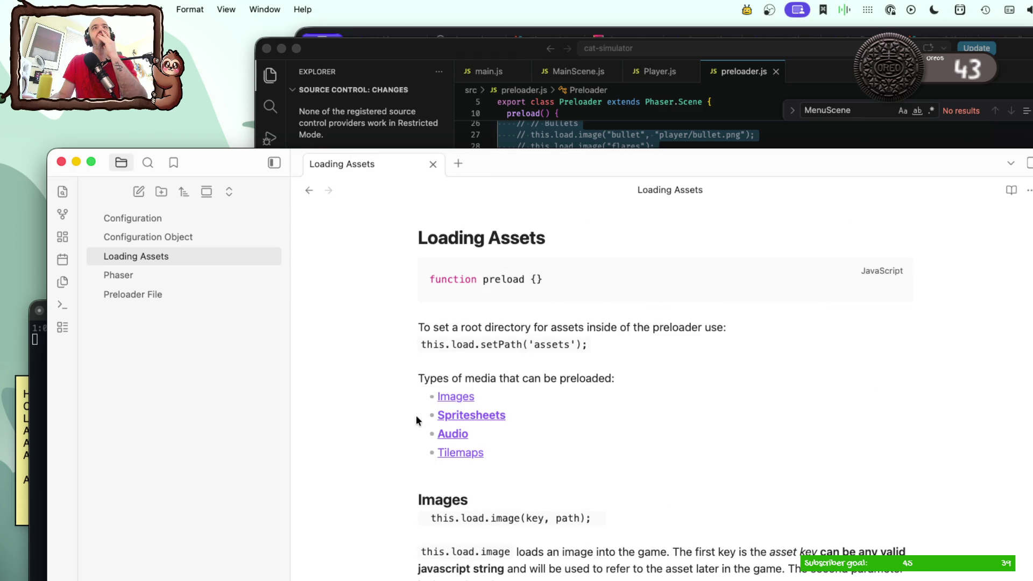
left_click(451, 50)
left_click_drag(468, 56, 500, 55)
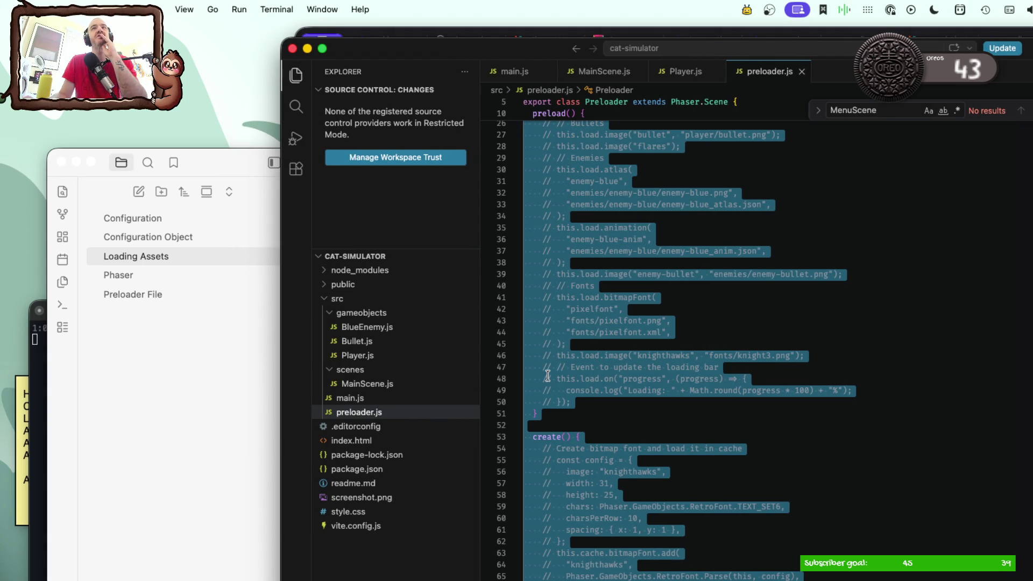
Step: Check main.js, then move BlueEnemy.js, Bullet.js and Player.js to the trash
left_click(380, 399)
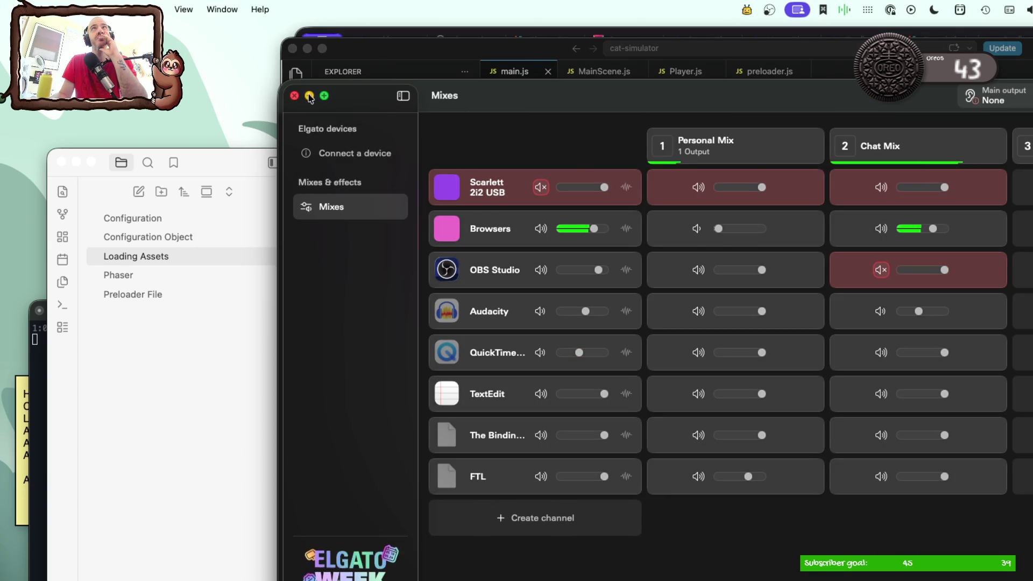
left_click(309, 96)
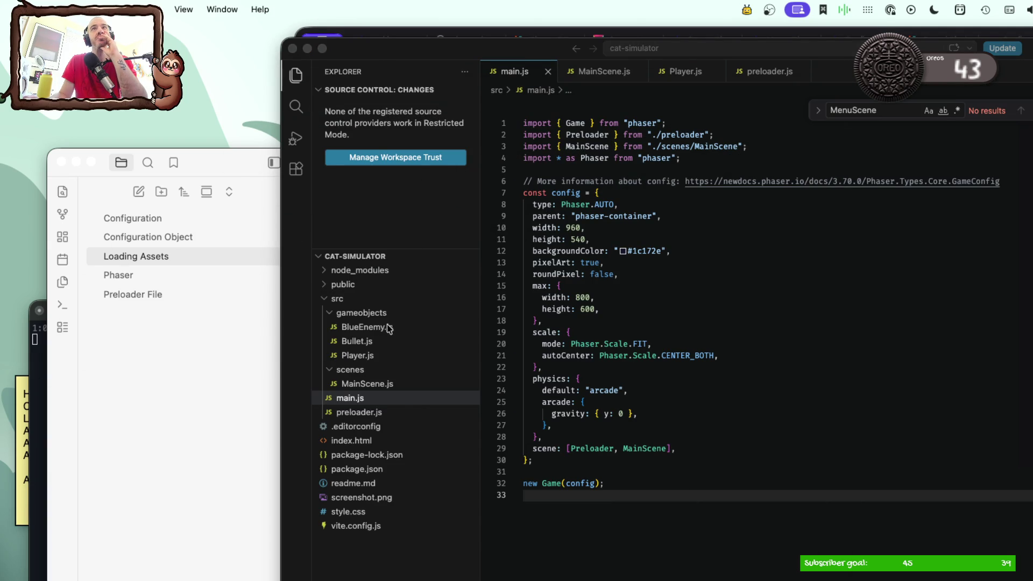
left_click(377, 325)
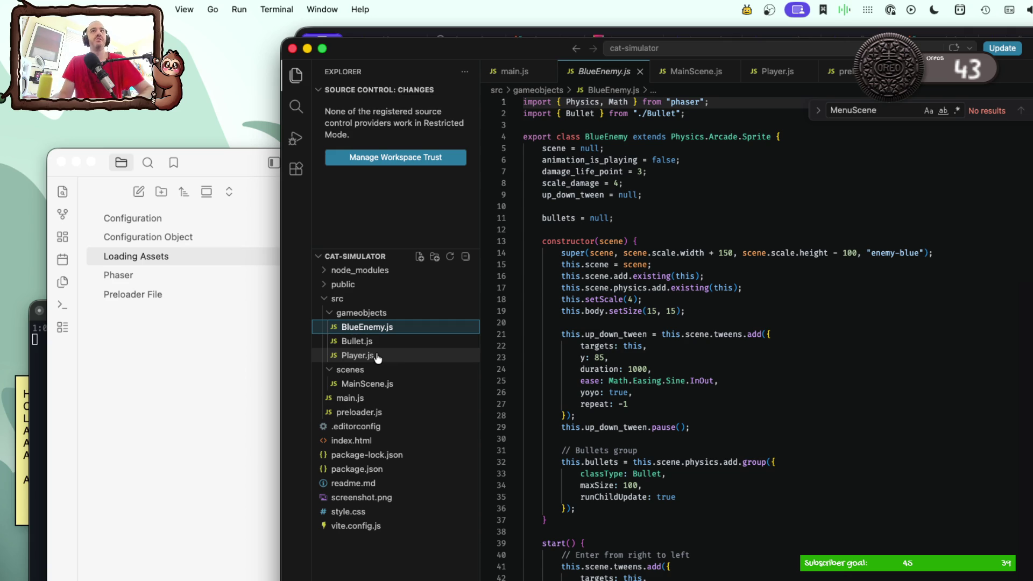
left_click(377, 356, "shift")
right_click(380, 356)
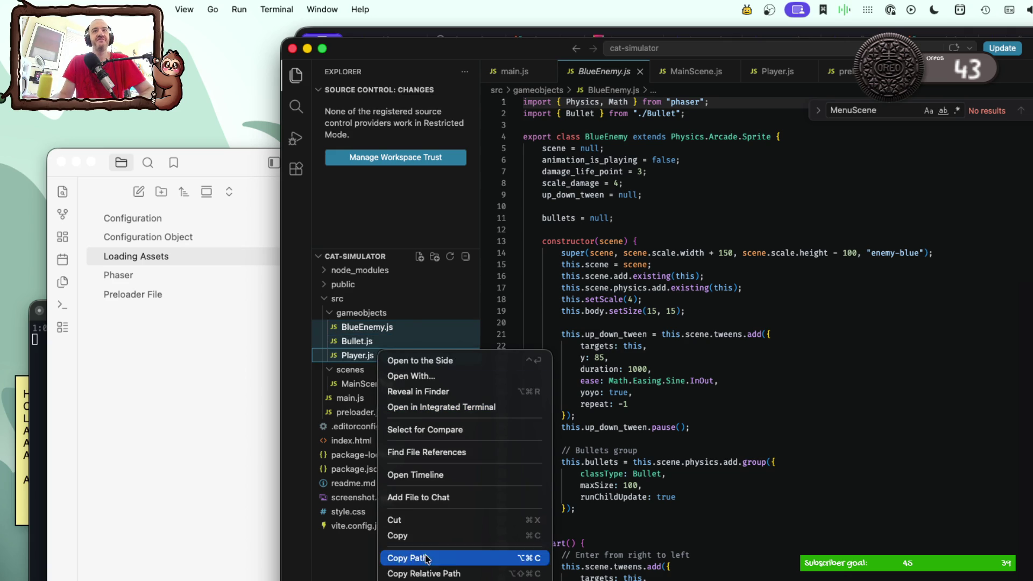
left_click(415, 575)
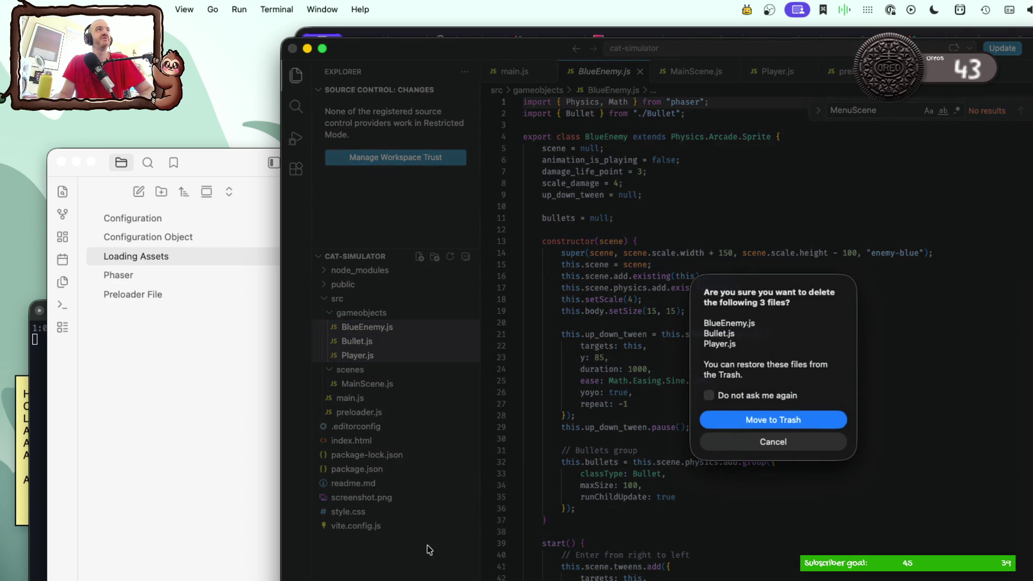
left_click(746, 418)
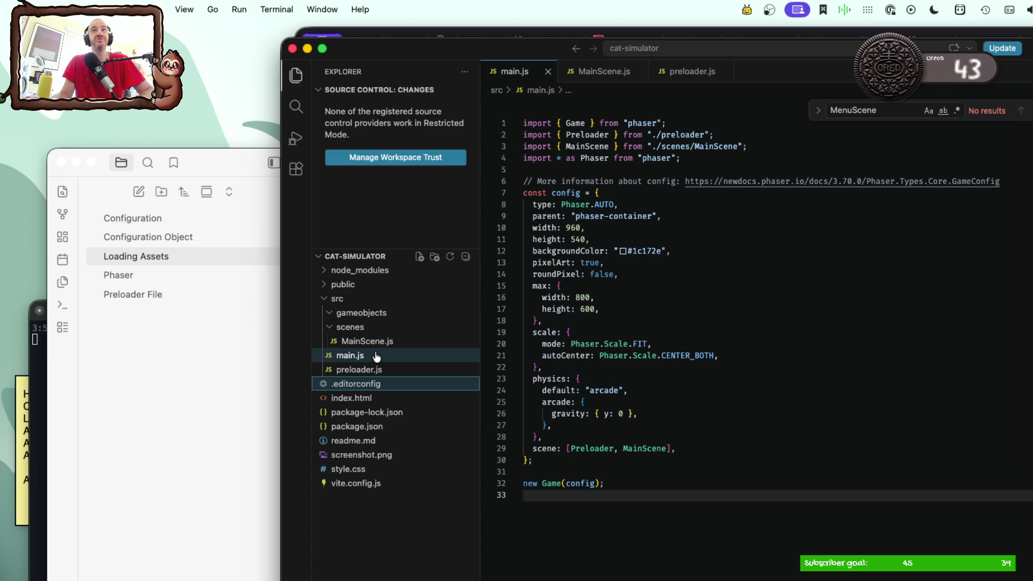
Step: Strip the commented properties and unused player field from MainScene.js and save it
left_click(372, 342)
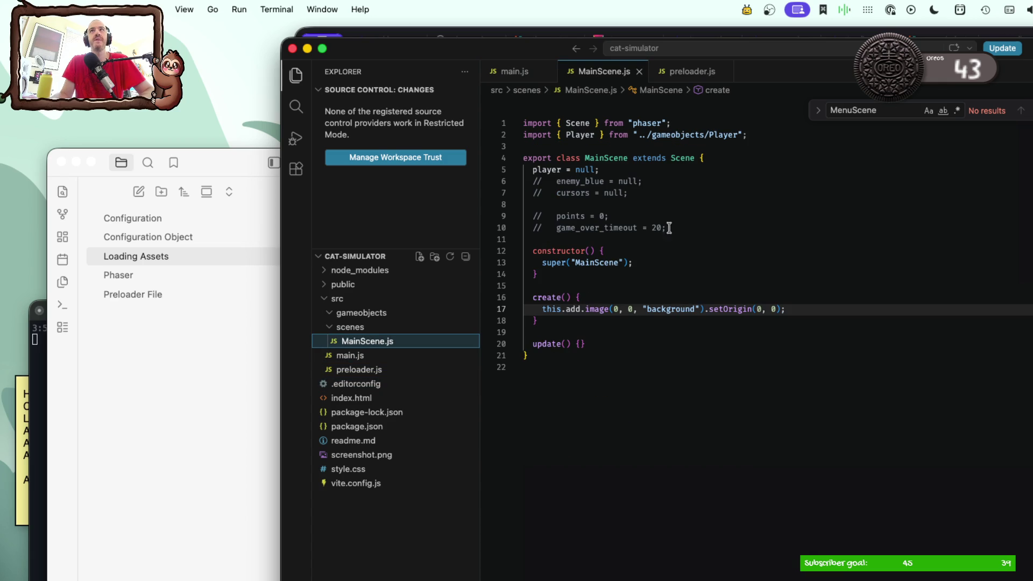
left_click_drag(686, 232, 480, 177)
key("BackSpace")
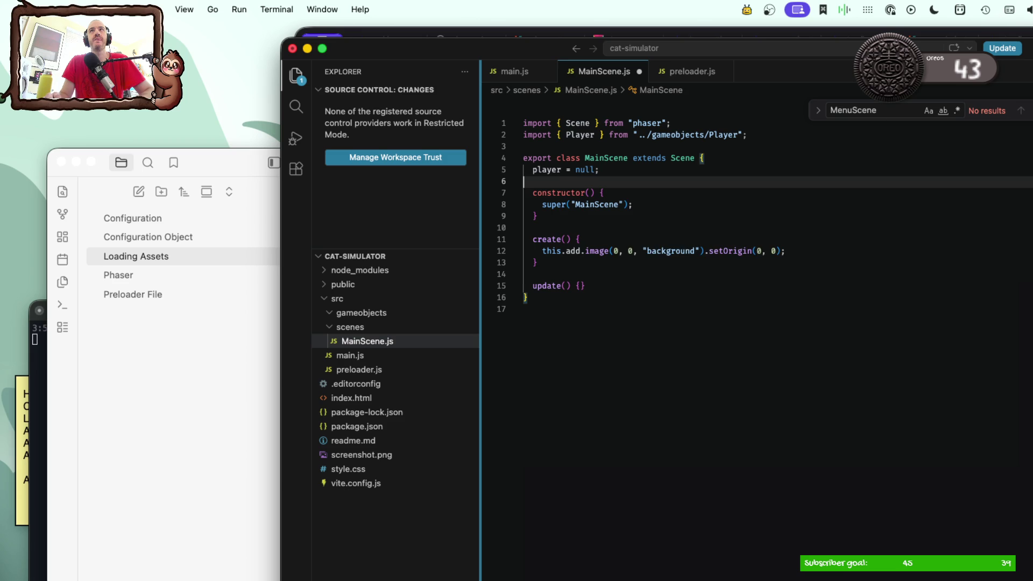
key("BackSpace")
key("Delete")
key("shift+Down")
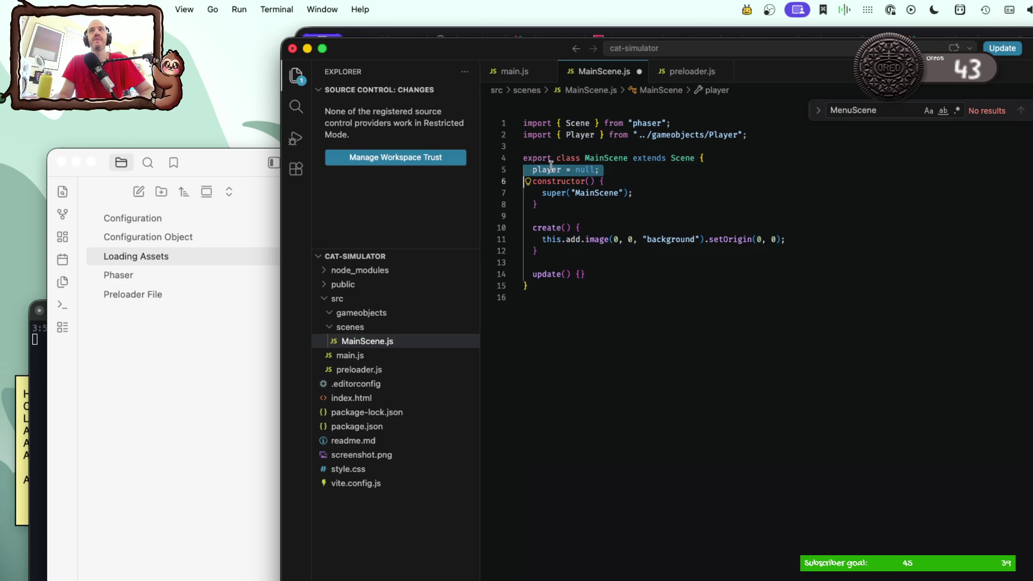
key("BackSpace")
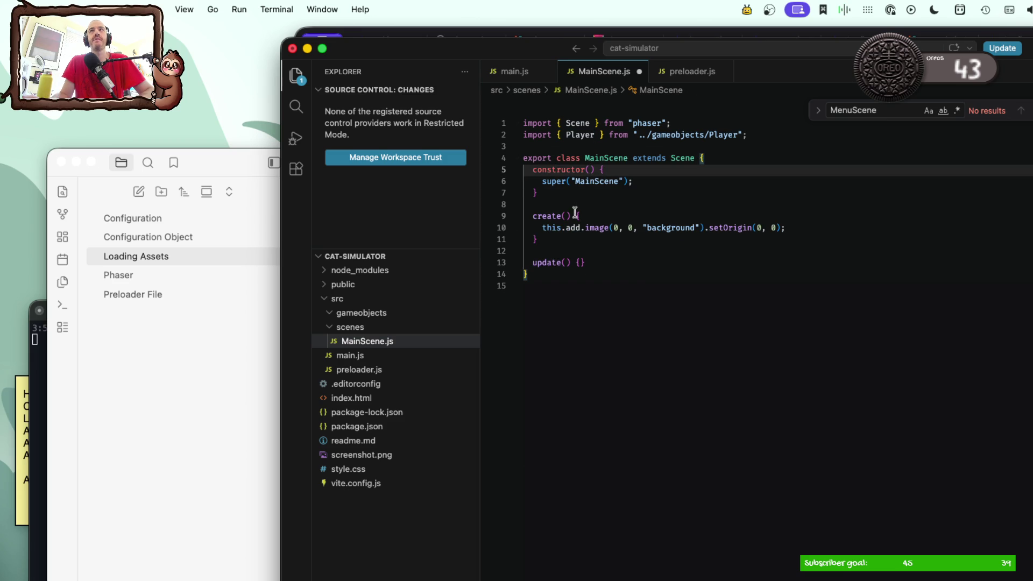
key("super+s")
Step: Glance at the Loading Assets note, then move the editor window down to uncover the browser
left_click(185, 386)
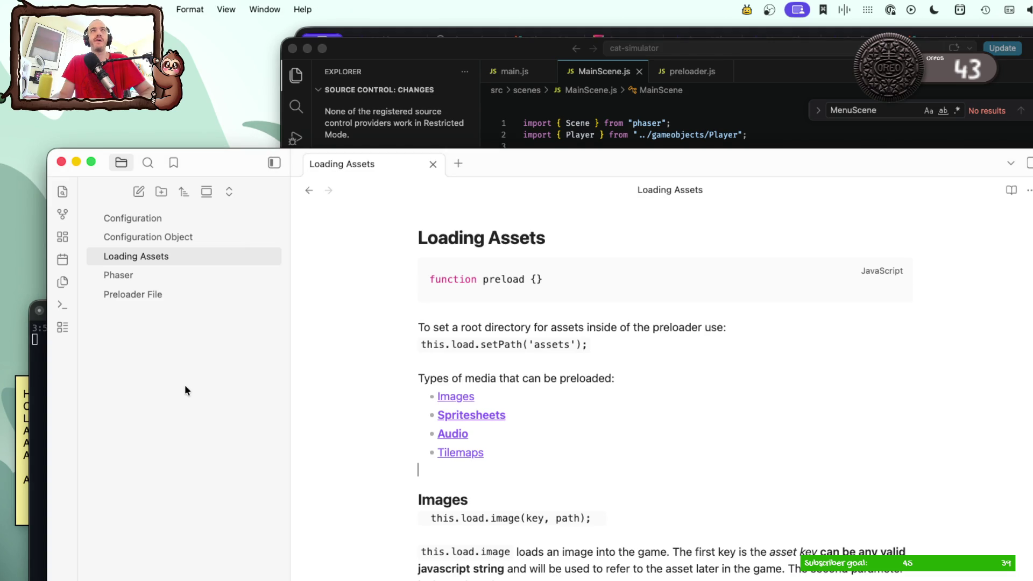
left_click(476, 56)
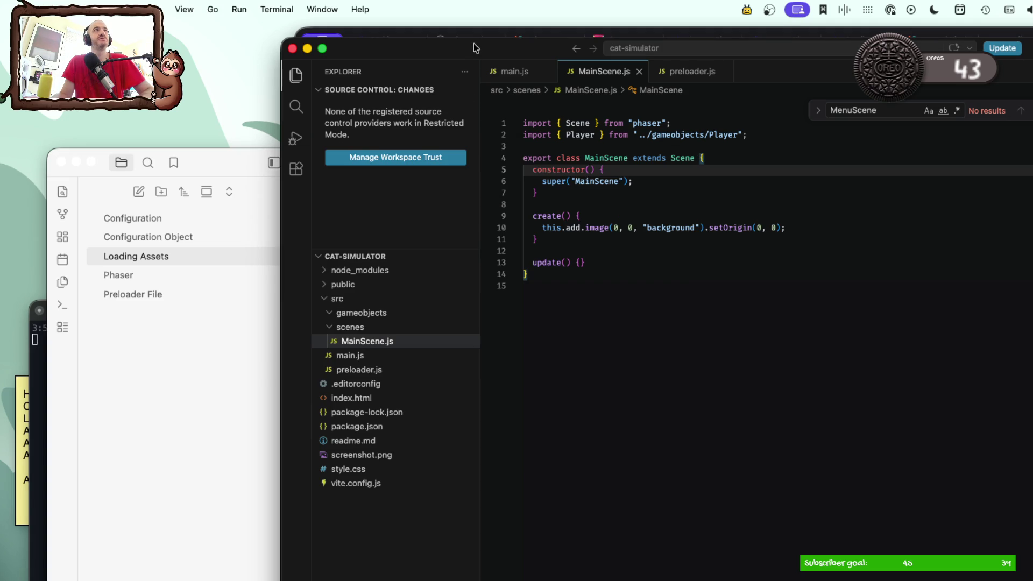
mouse_move(473, 52)
left_mouse_down()
mouse_move(441, 192)
mouse_move(393, 140)
left_mouse_up()
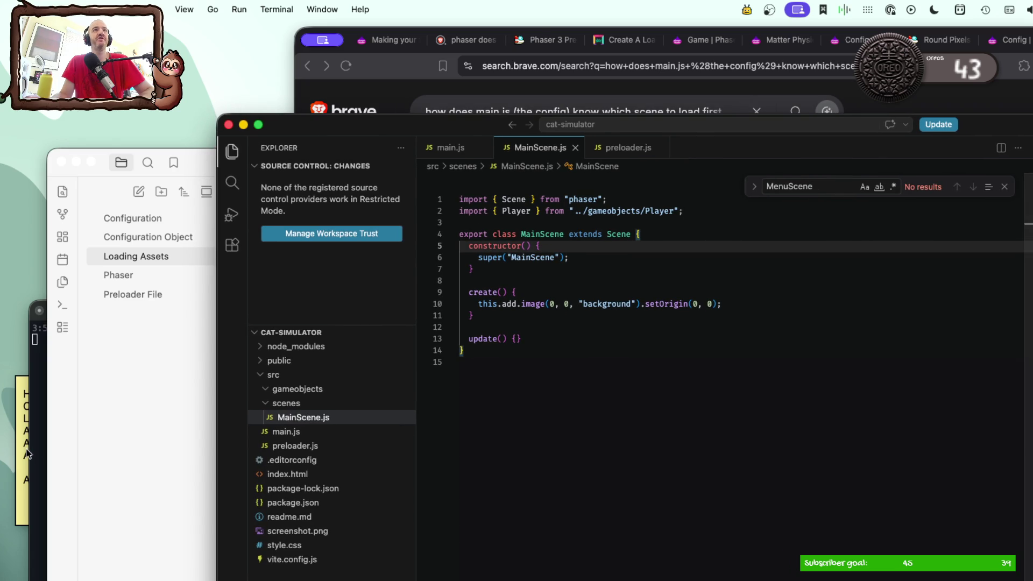
Step: Read the Making your first Phaser Game tutorial tab, then return to the last line of MainScene.js
left_click(460, 90)
left_click(388, 40)
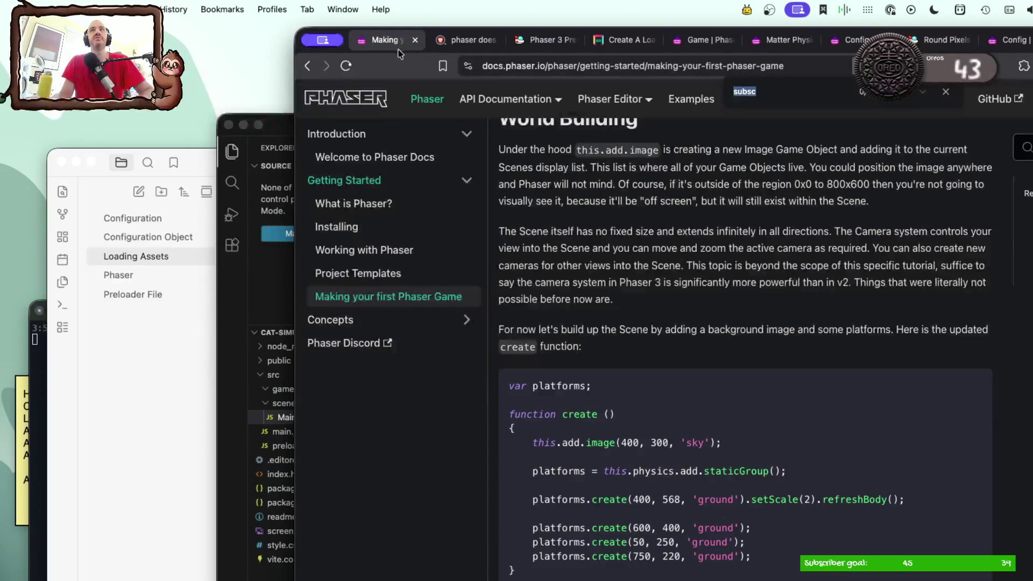
left_click(240, 278)
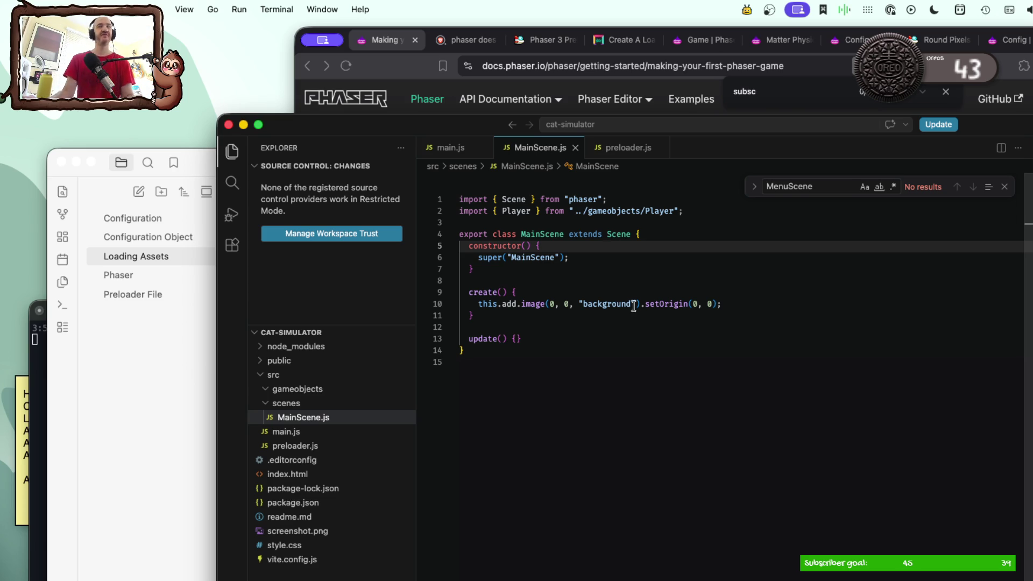
left_click(618, 359)
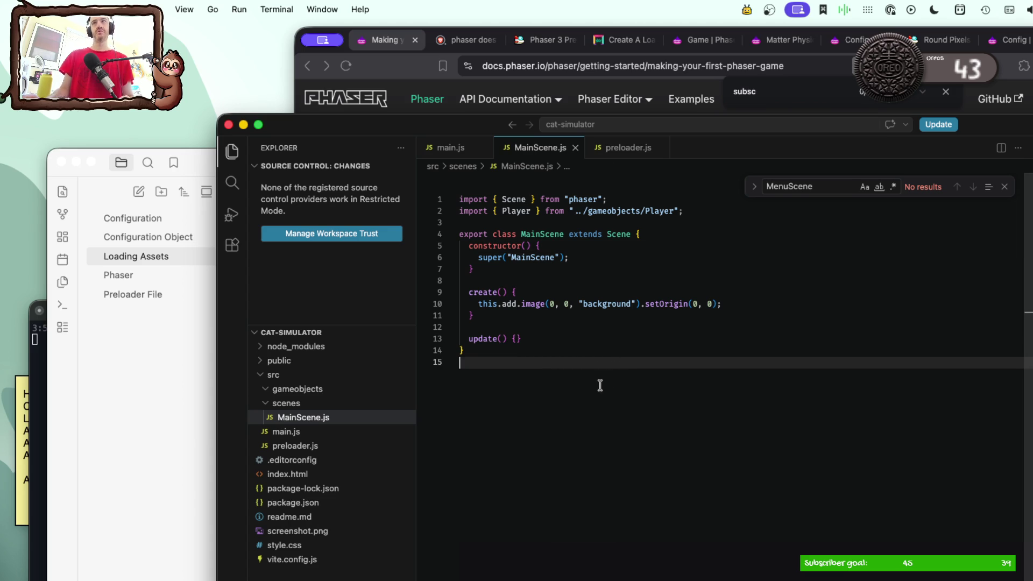
Step: Remove the commented bitmap font setup from preloader.js's create()
left_click(620, 155)
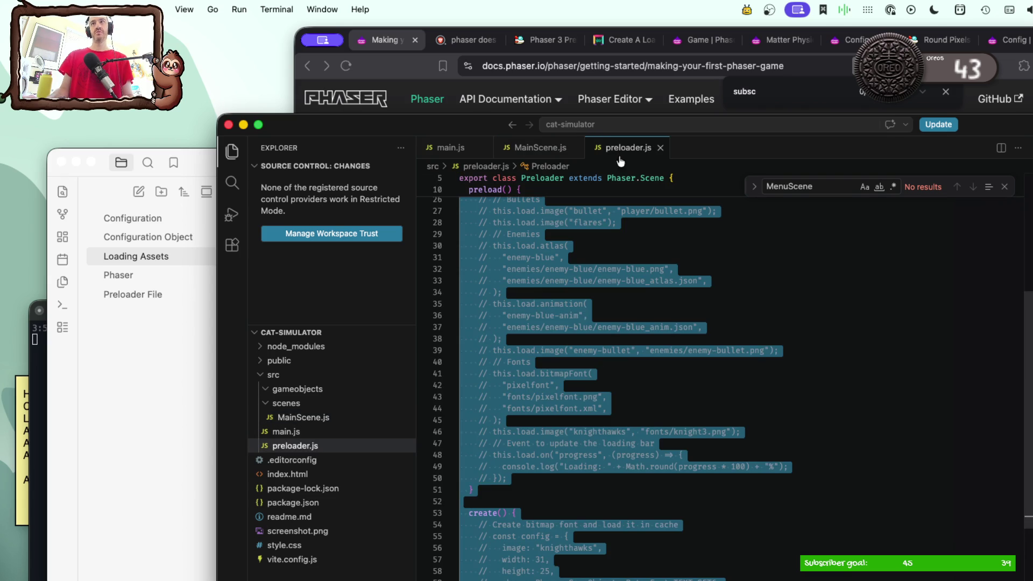
scroll(554, 357, "down", 10)
scroll(558, 360, "up", 3)
scroll(558, 361, "up", 2)
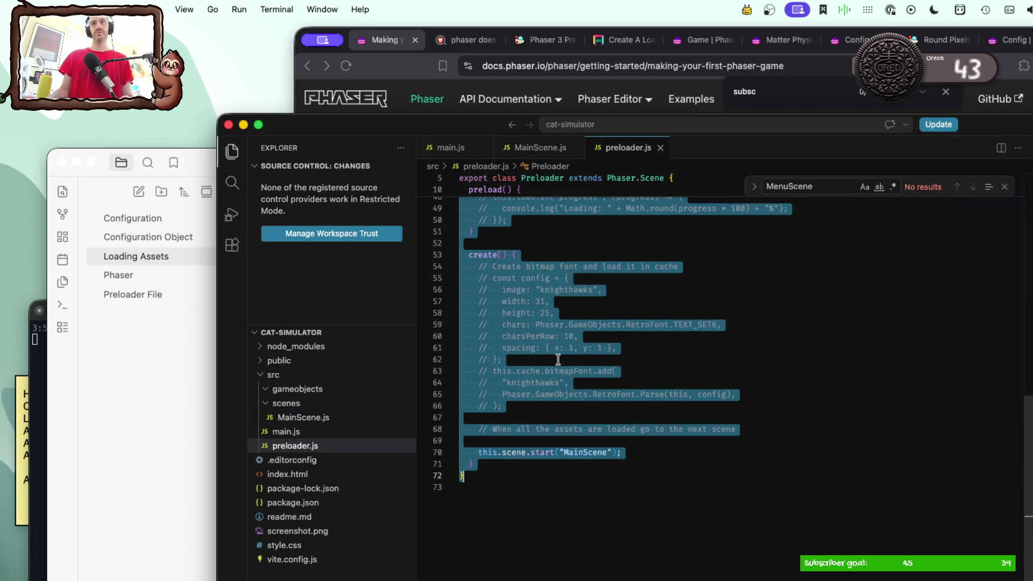
left_click(751, 433)
left_click_drag(751, 432, 464, 313)
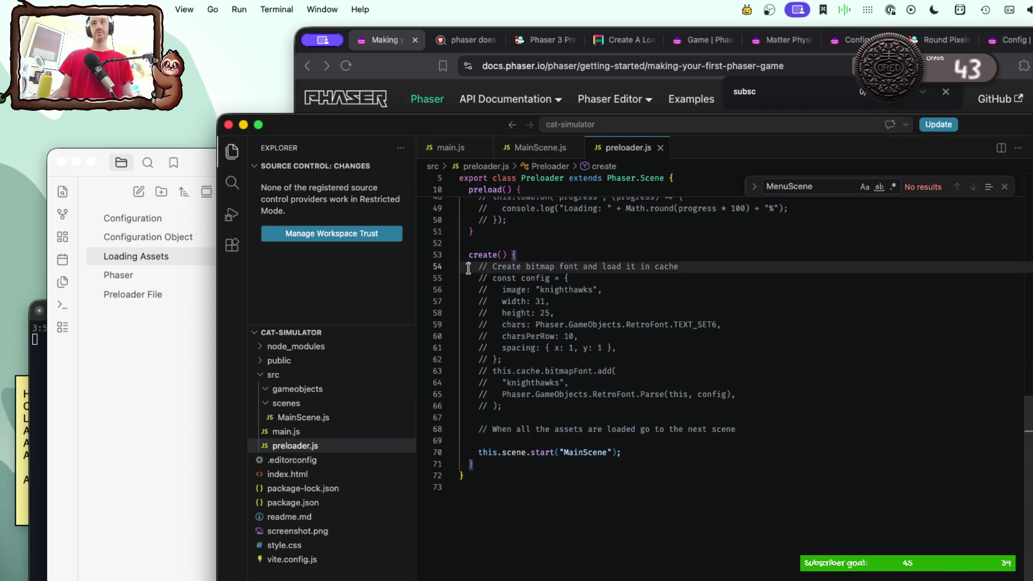
left_click_drag(467, 268, 761, 429)
key("BackSpace")
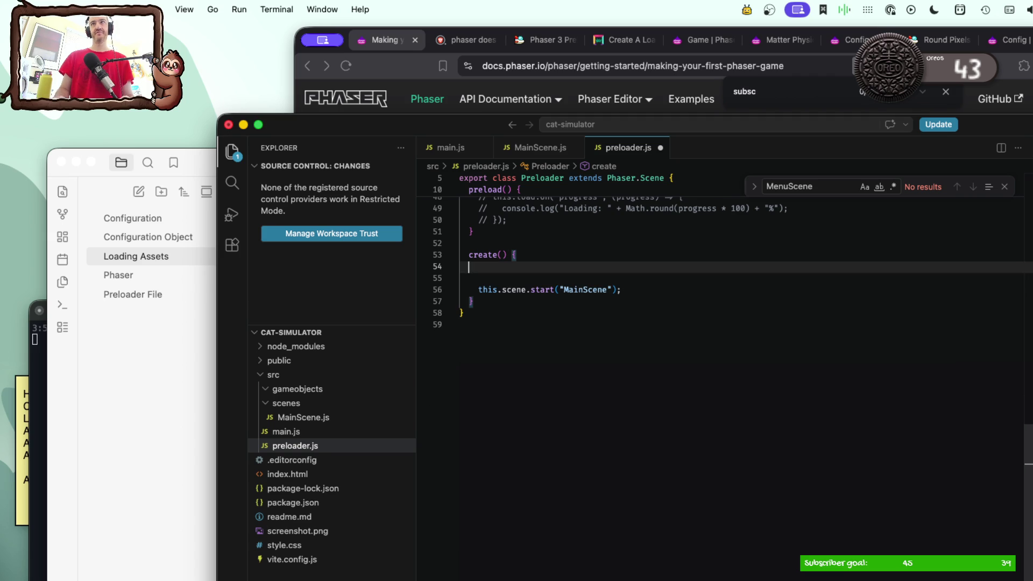
key("Delete")
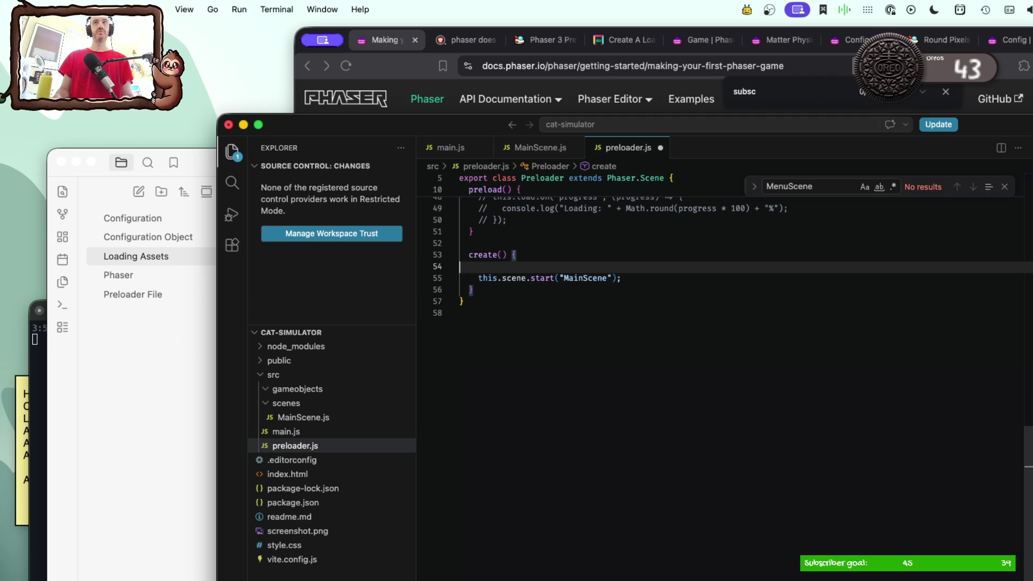
key("BackSpace")
scroll(628, 360, "up", 3)
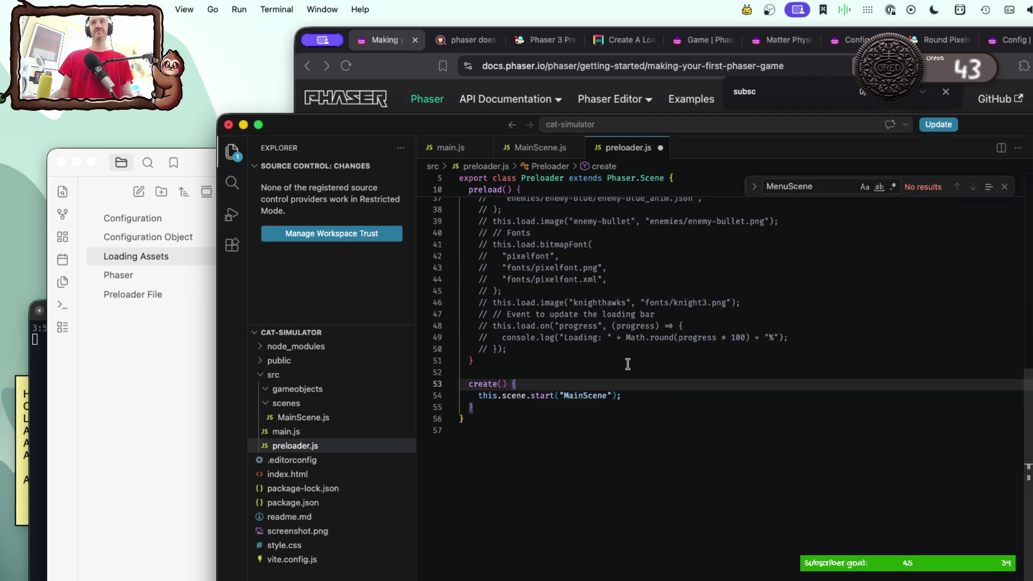
scroll(628, 364, "up", 3)
scroll(627, 364, "up", 5)
scroll(627, 364, "up", 1)
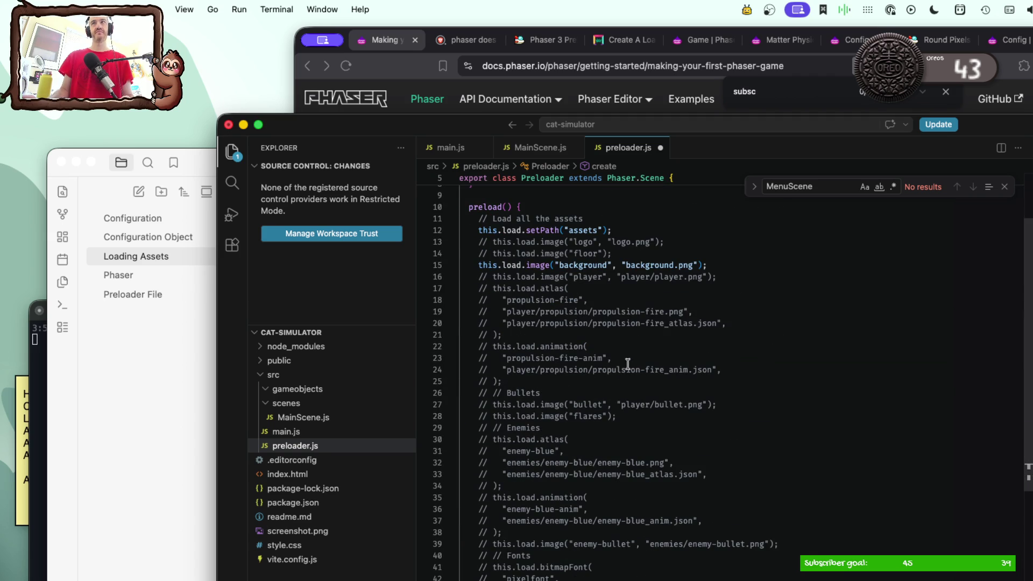
Step: Delete the Load all the assets comment and all commented asset loads, leaving only the background image, and save
mouse_move(622, 254)
left_mouse_down()
mouse_move(432, 257)
mouse_move(428, 246)
left_mouse_up()
key("BackSpace")
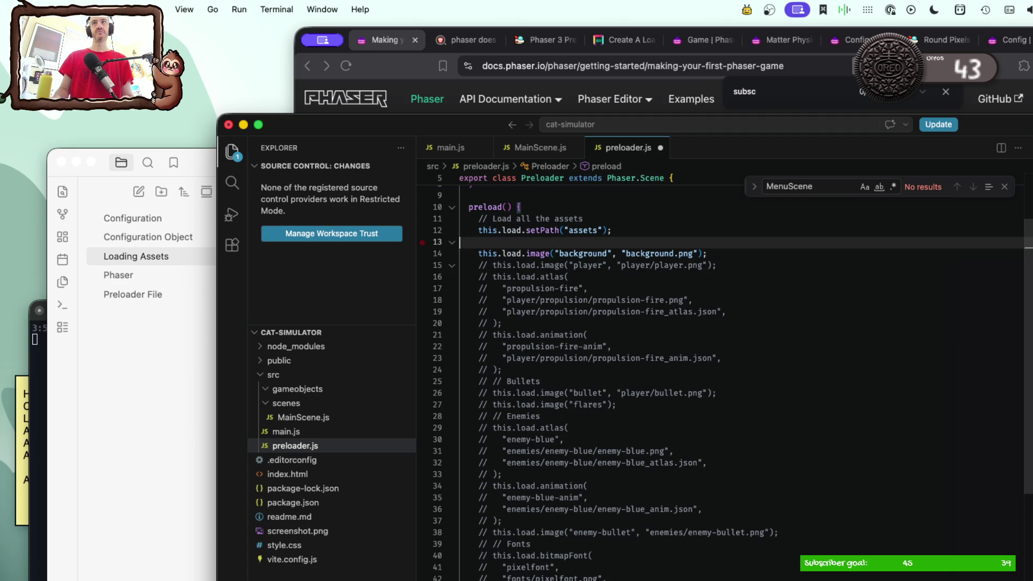
triple_click(504, 218)
key("BackSpace")
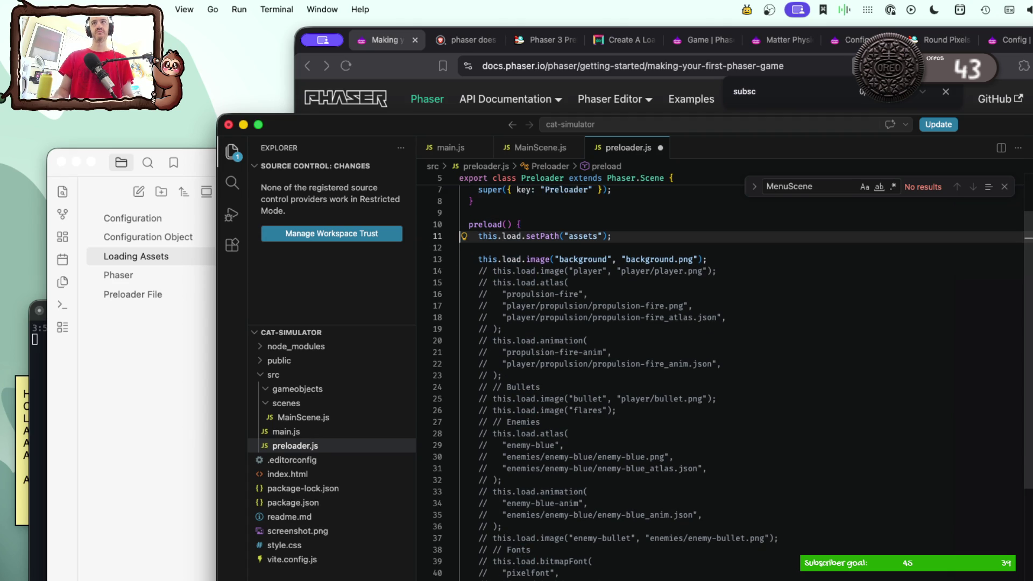
key("Delete")
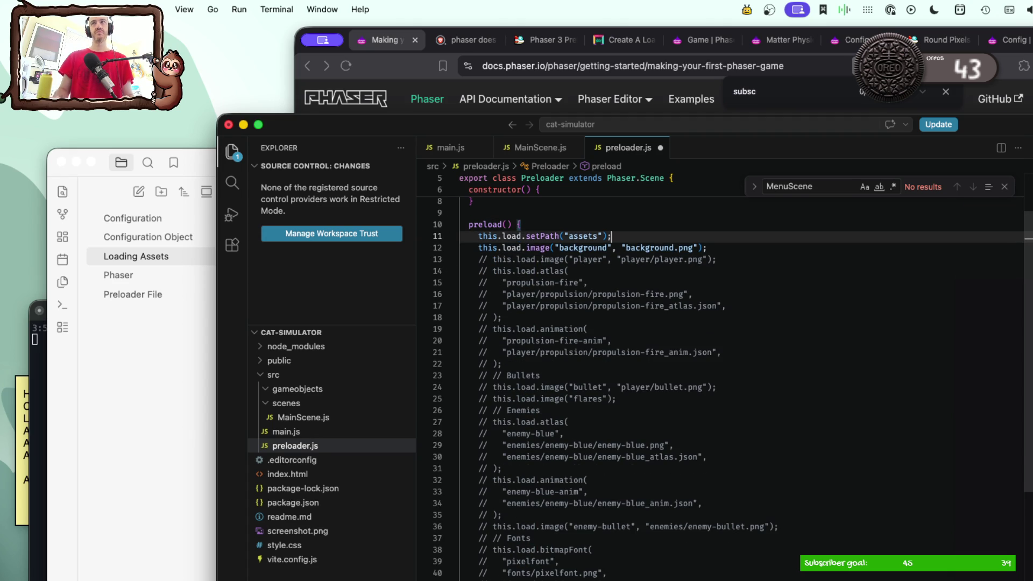
left_click_drag(478, 259, 564, 459)
scroll(564, 459, "down", 3)
scroll(564, 459, "down", 2)
left_click(558, 428, "shift")
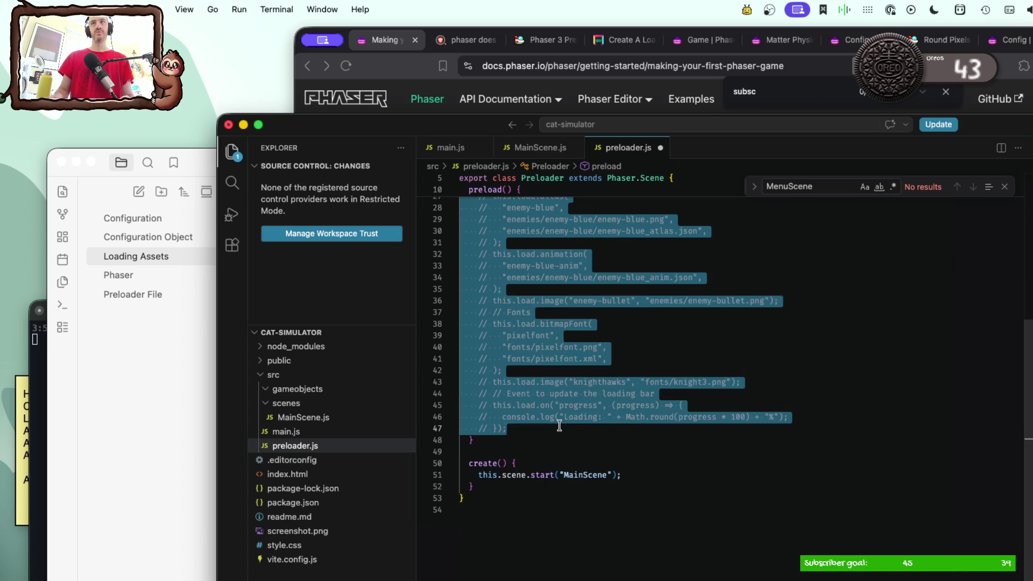
key("BackSpace")
key("BackSpace")
scroll(572, 417, "up", 2)
scroll(571, 418, "up", 1)
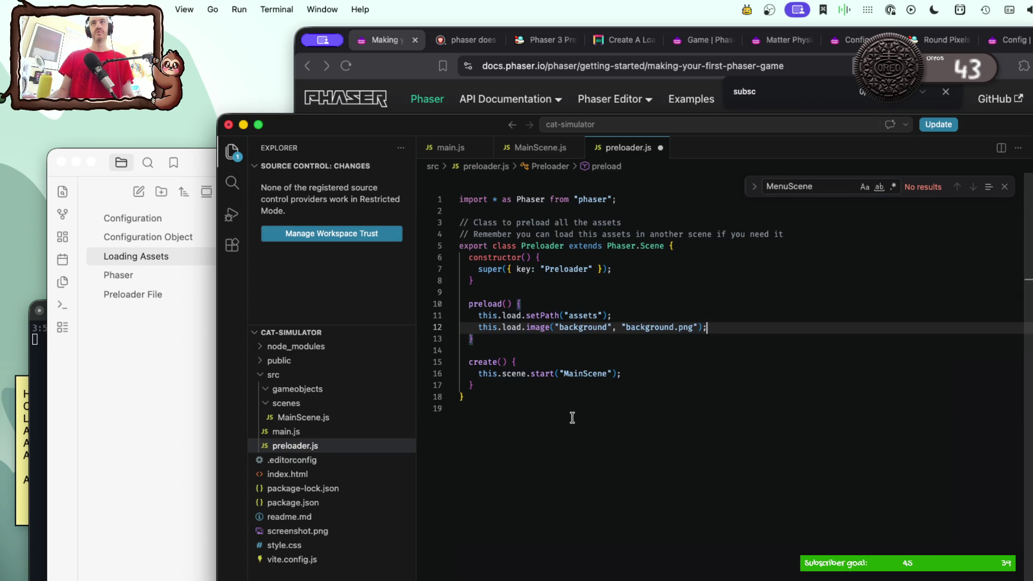
key("super+s")
Step: Restart the Vite dev server in iTerm with npm run dev and open the localhost game page
key("super+space")
type("iterm")
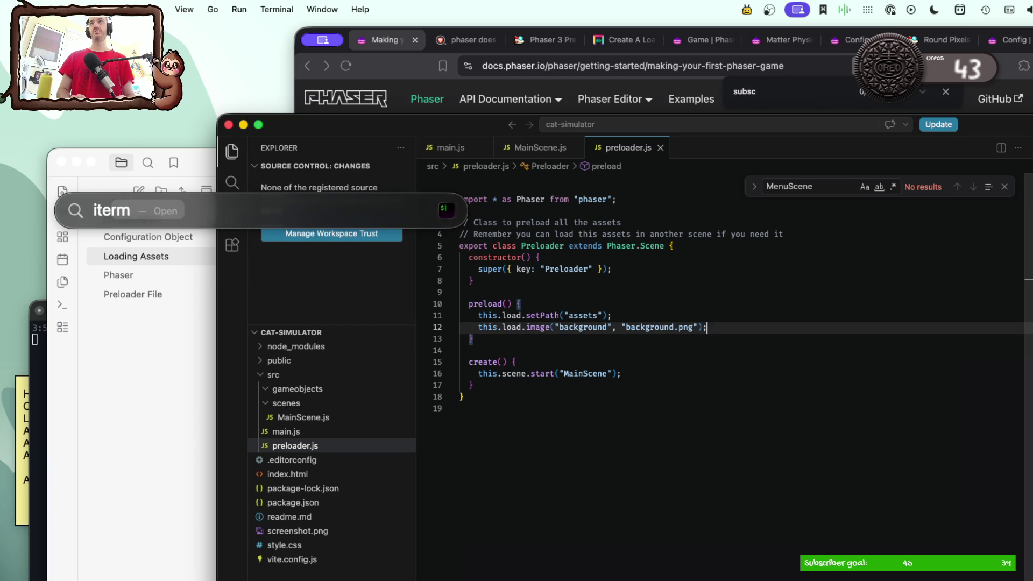
key("Return")
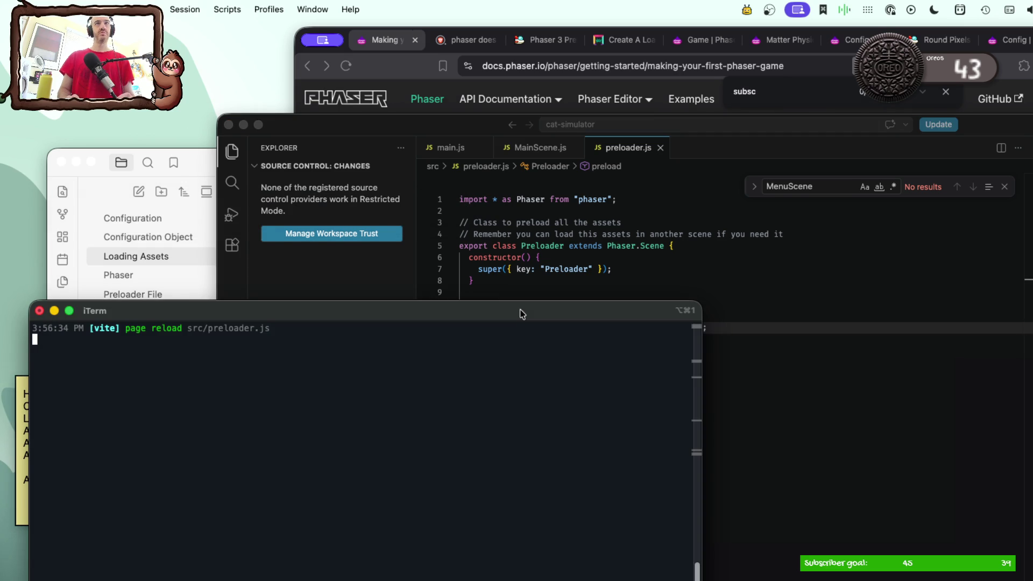
key("ctrl+c")
type("npm run dev")
key("Return")
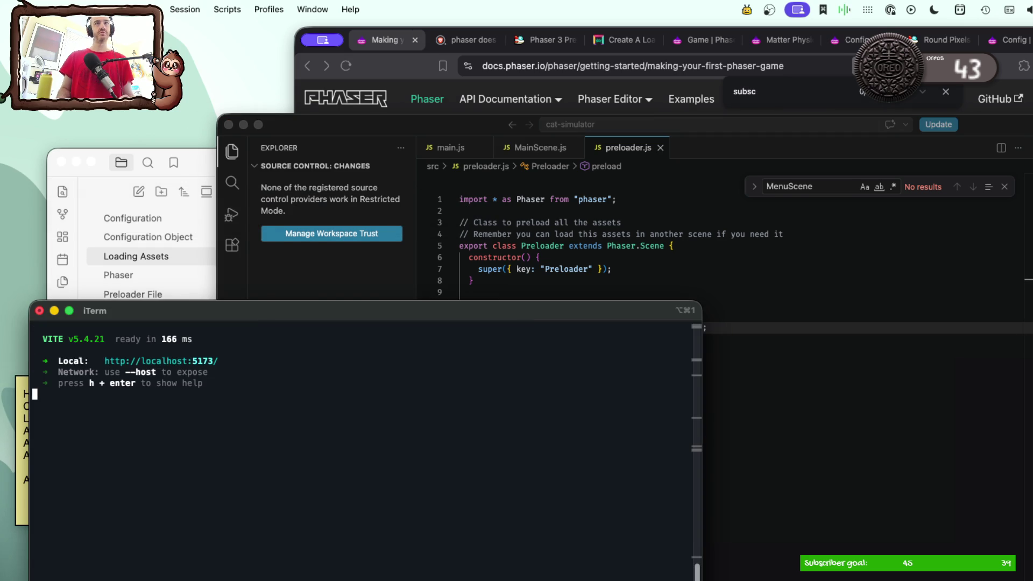
left_click(194, 367, "super")
mouse_move(383, 380)
left_mouse_down()
mouse_move(383, 202)
mouse_move(296, 213)
left_mouse_up()
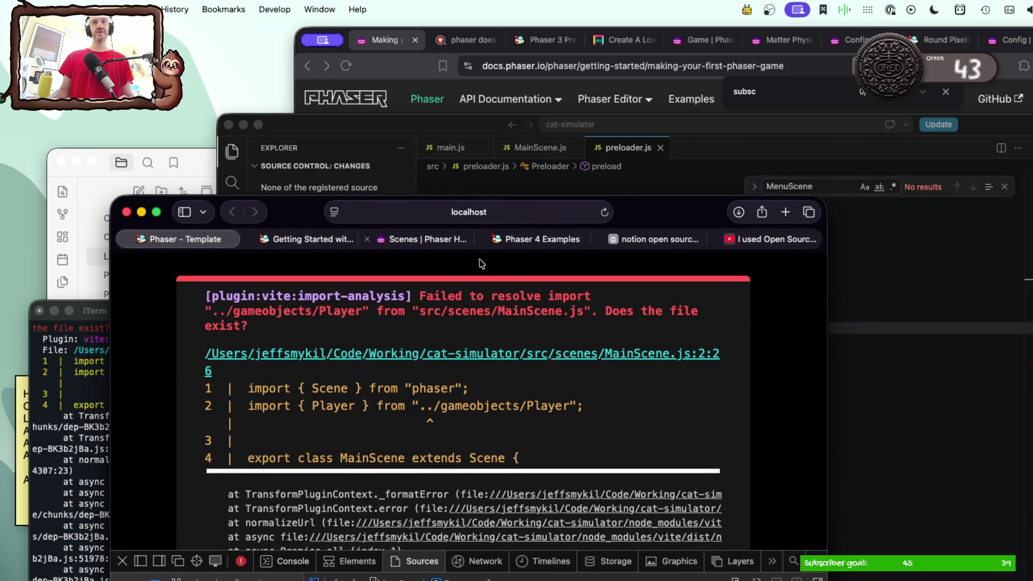
Step: Bring VS Code forward on main.js and reposition the editor window beside the browser
left_click(851, 423)
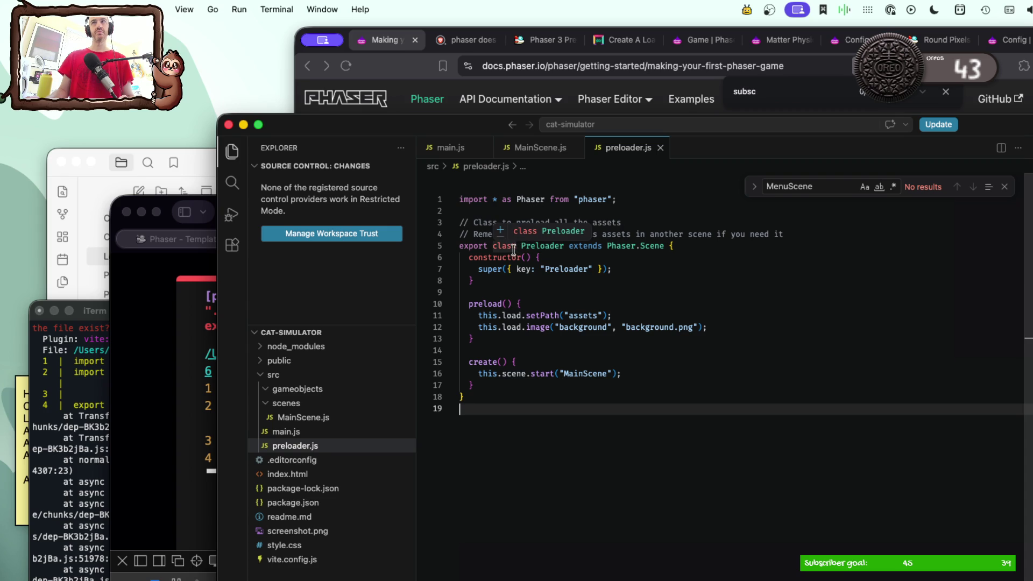
left_click(470, 147)
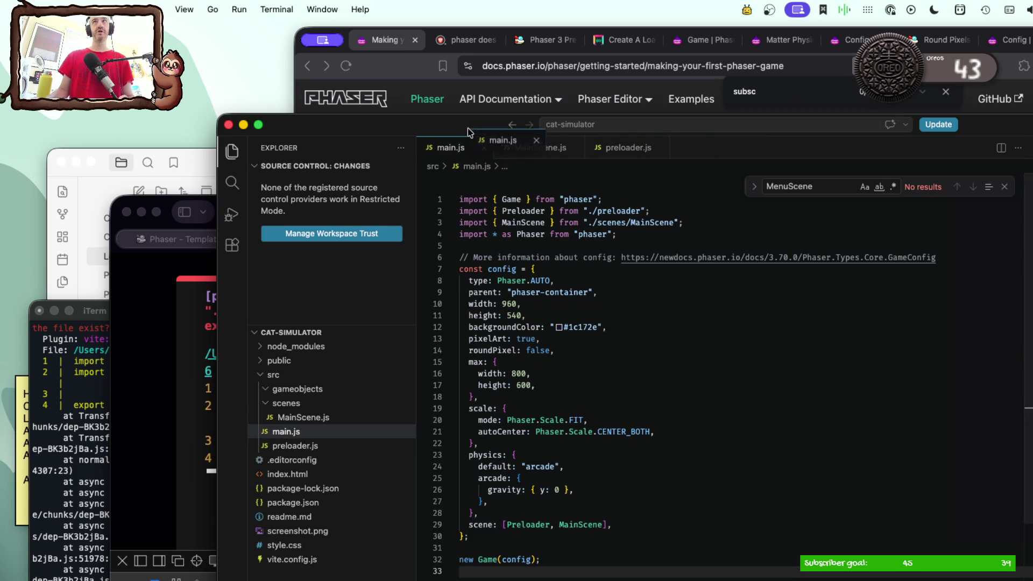
left_click_drag(440, 127, 962, 118)
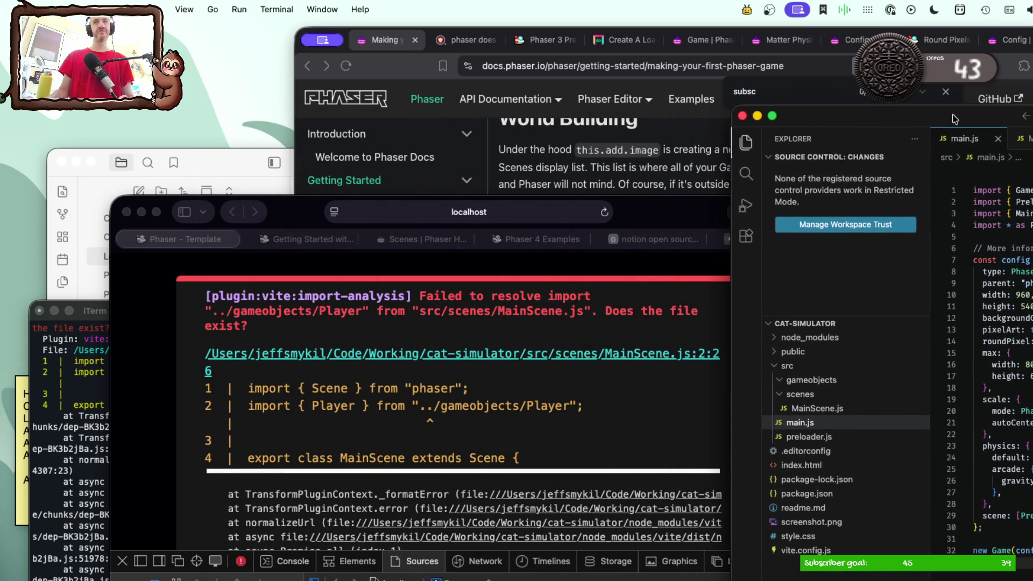
left_click_drag(963, 118, 911, 122)
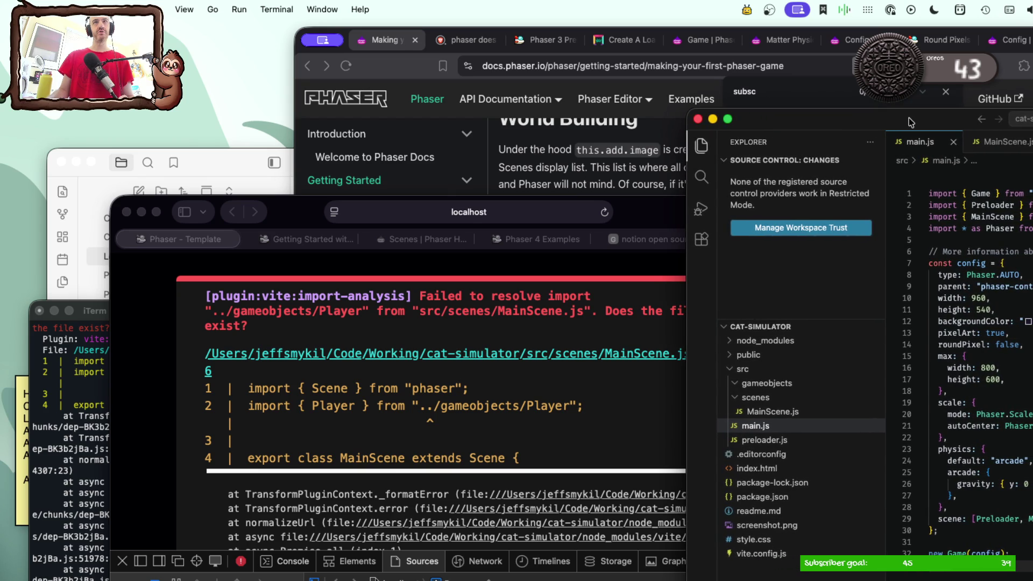
left_click_drag(910, 122, 487, 131)
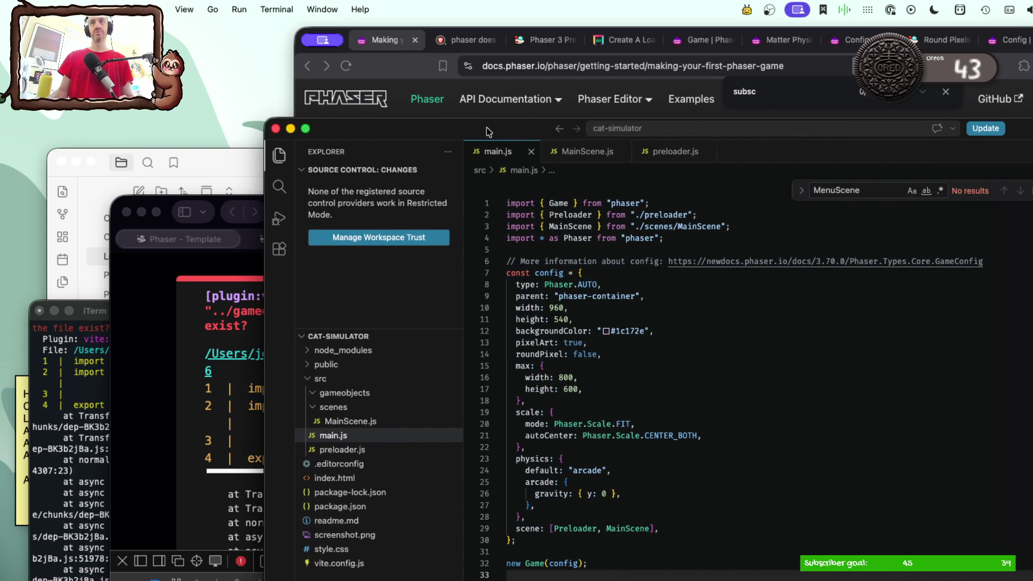
Step: Delete the unused Player import from MainScene.js, save, and bring the reloaded game page forward
left_click(586, 152)
left_click(554, 203)
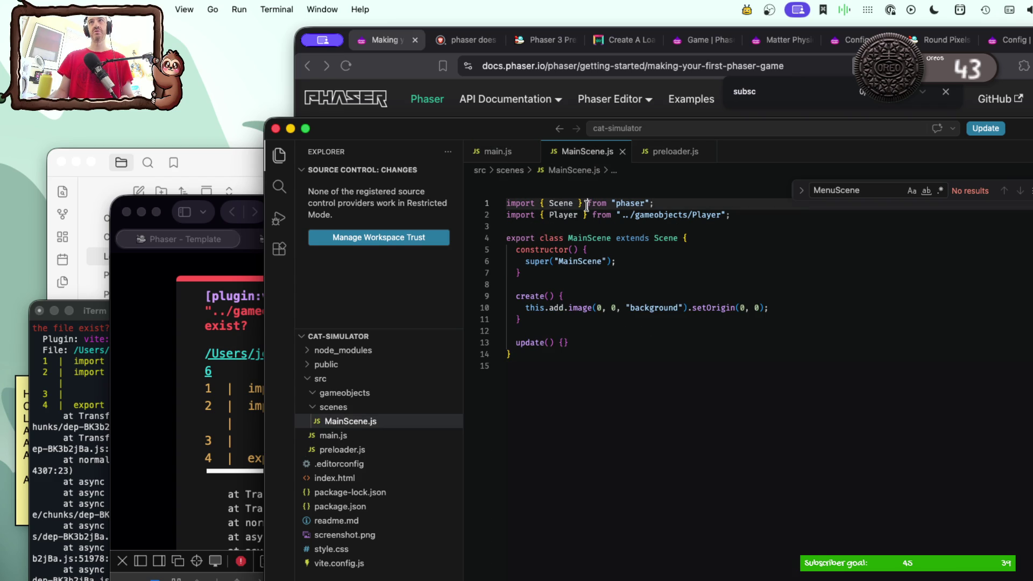
triple_click(584, 214)
key("BackSpace")
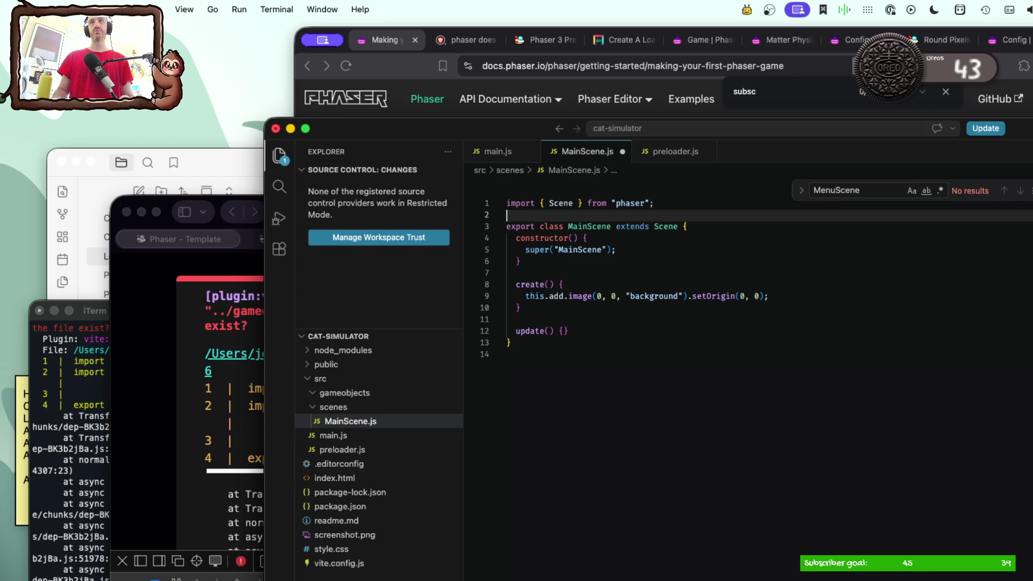
key("super+s")
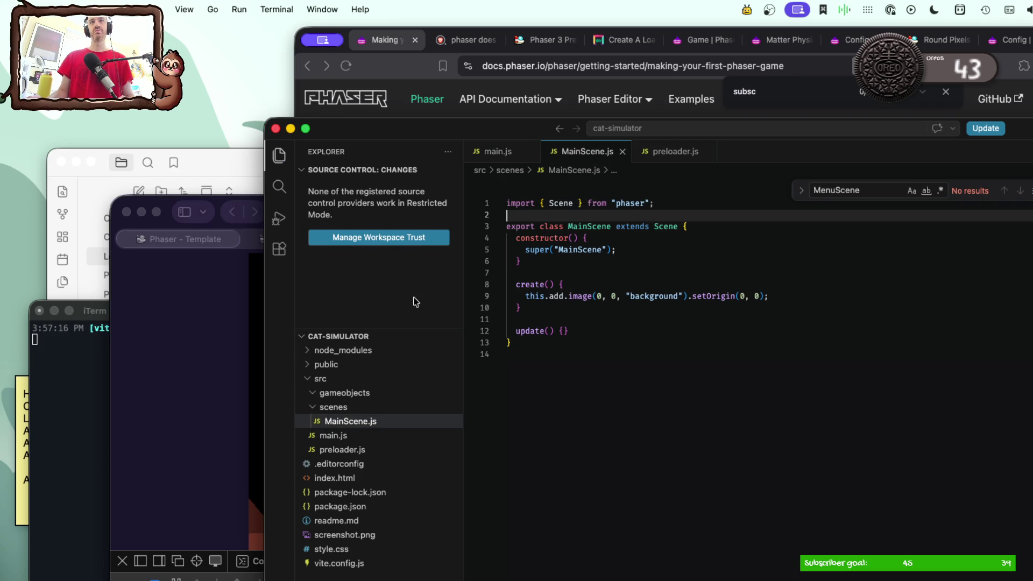
left_click(205, 392)
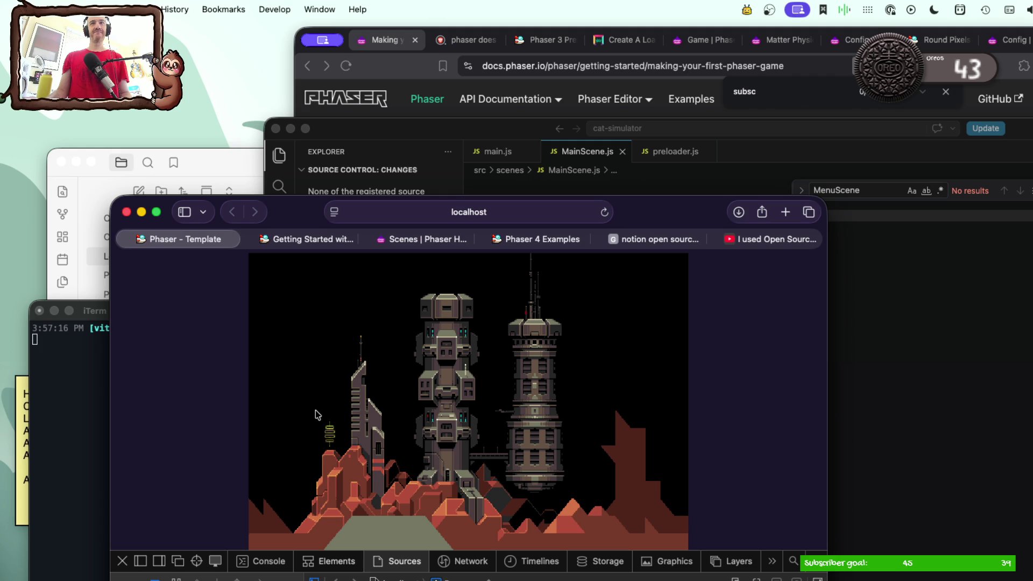
Step: Close the localhost game tab and the Getting Started with Phaser tab in Safari
key("super+w")
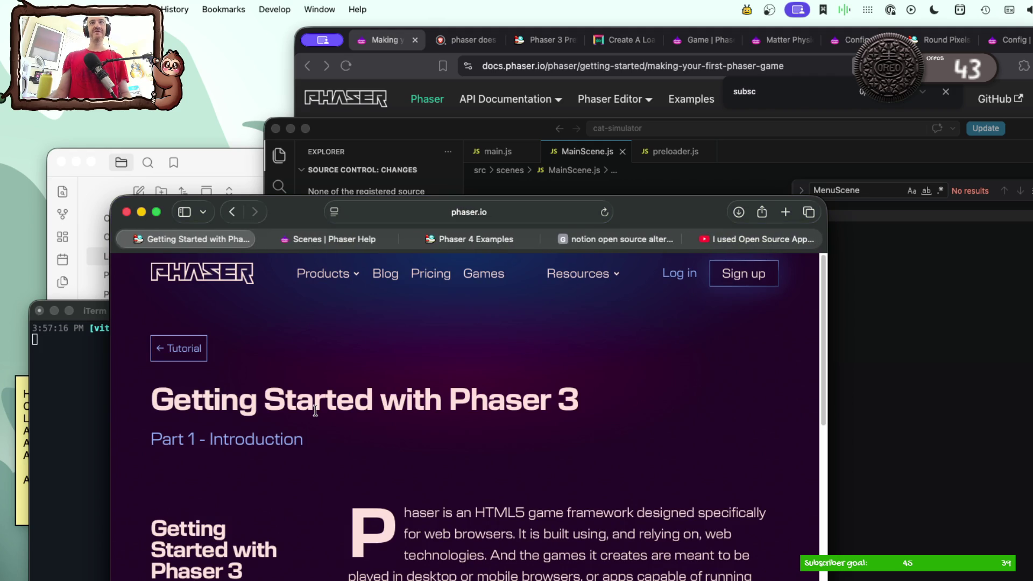
key("super+w")
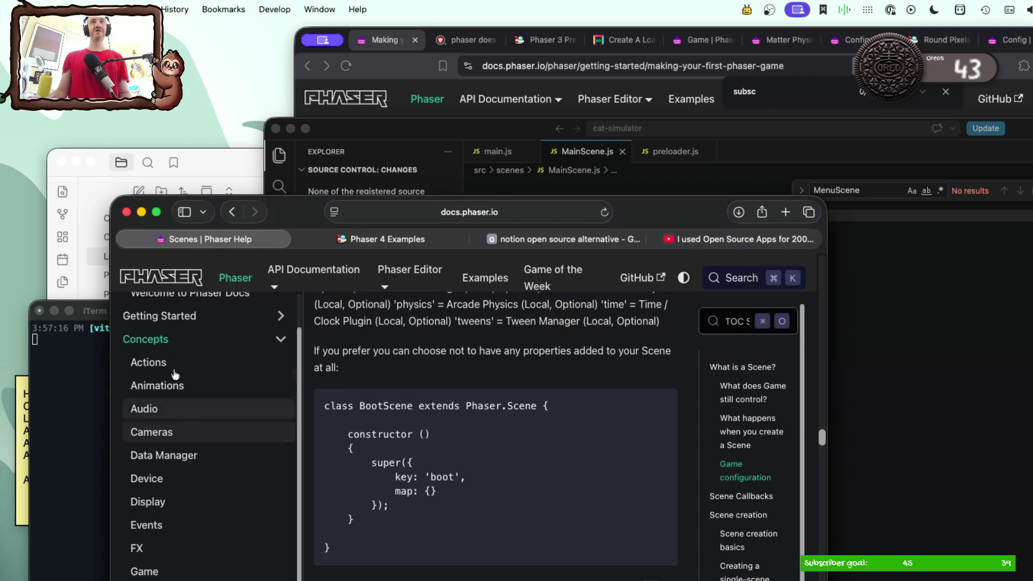
left_click(392, 72)
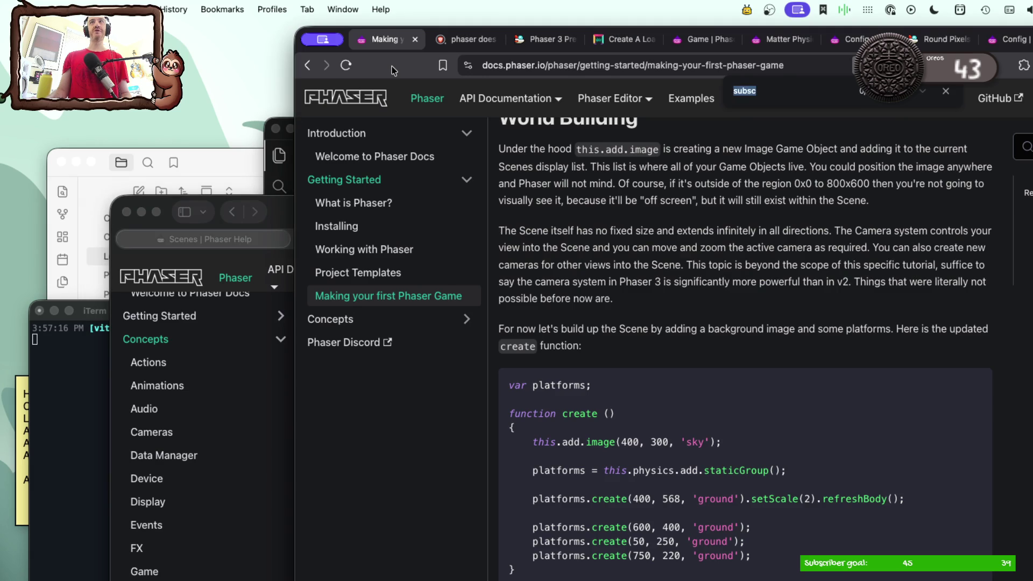
Step: Close the Phaser docs tabs and their browser window, then another remaining tab
key("super+w")
key("super+w")
key("super+w")
key("super+w")
key("super+w")
key("super+w")
key("super+w")
key("super+w")
key("super+w")
left_click(378, 372)
key("super+w")
key("super+w")
key("super+w")
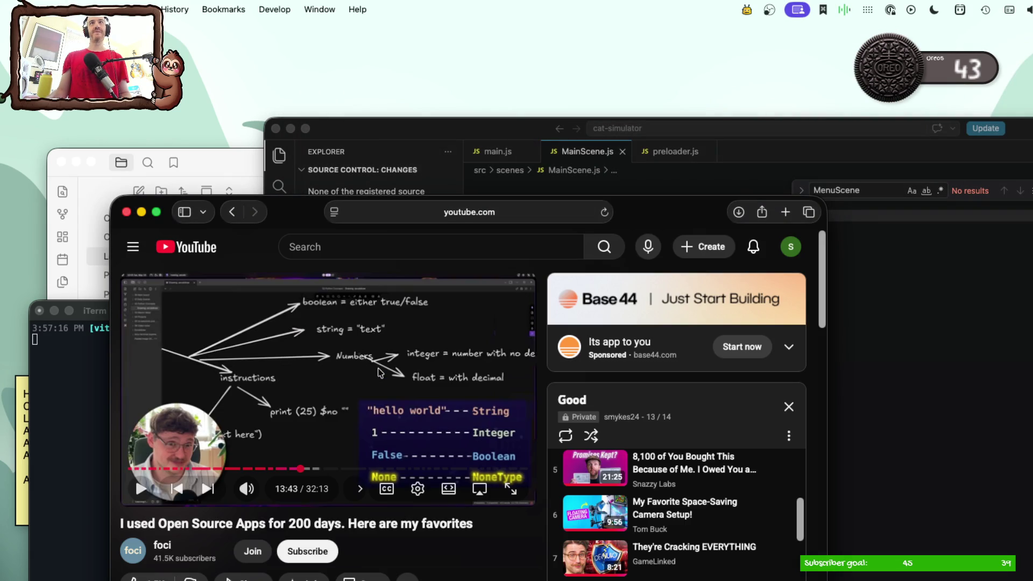
key("super+w")
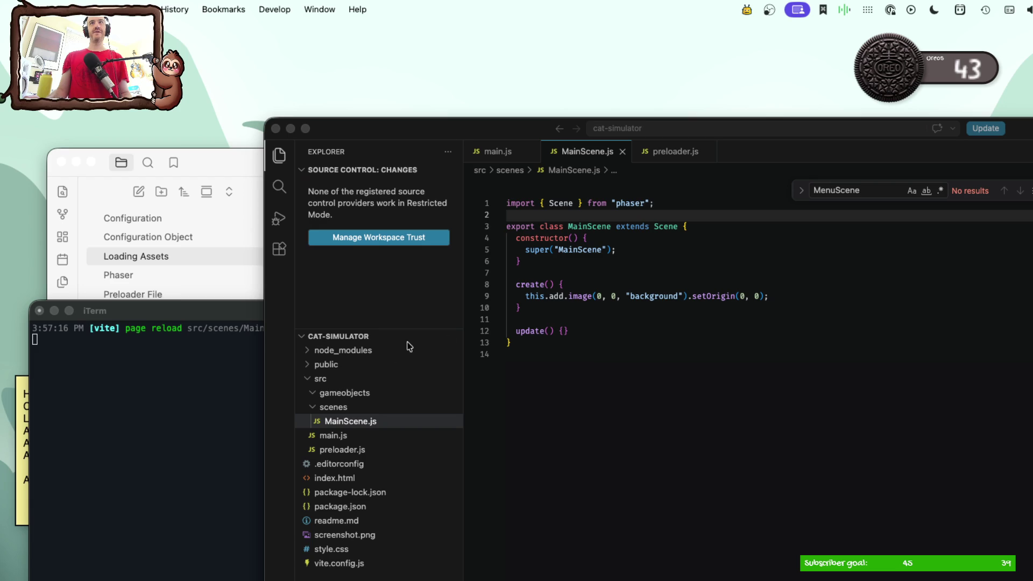
Step: Close the video window, MainScene.js and other files, quit VS Code and stop the Vite dev server
left_click(602, 374)
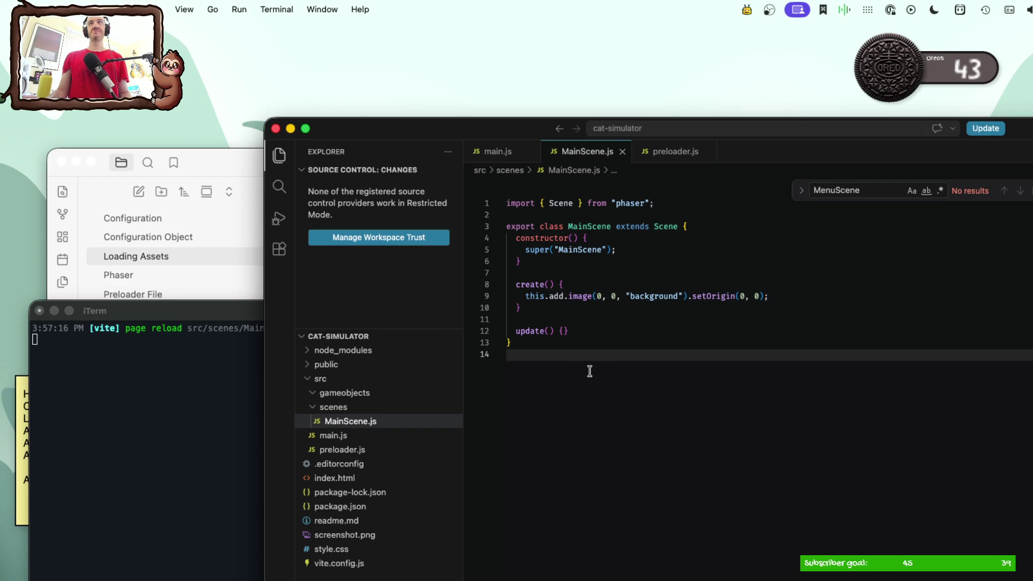
key("super+w")
key("super+w")
key("super+w")
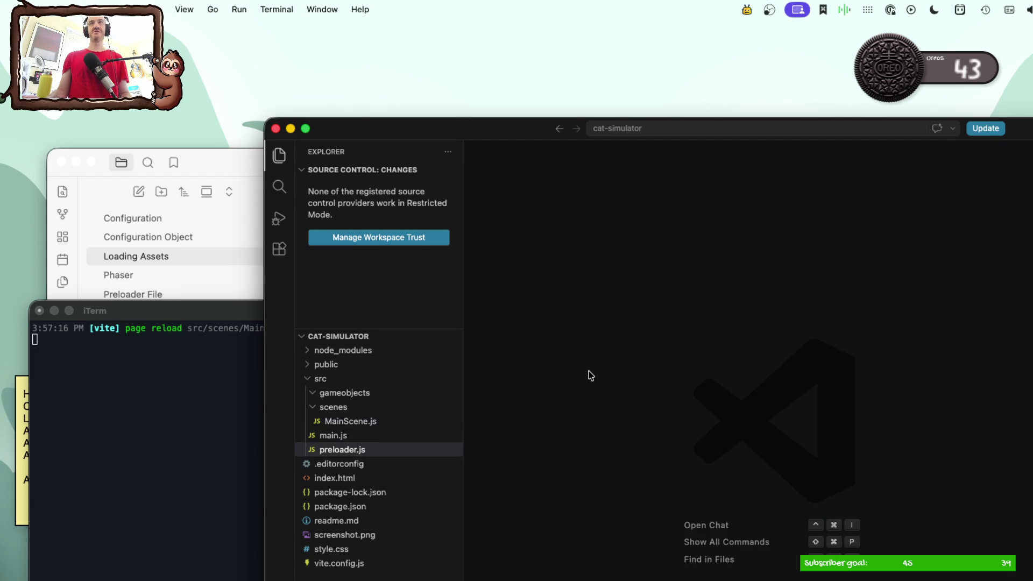
key("super+w")
left_click(402, 368)
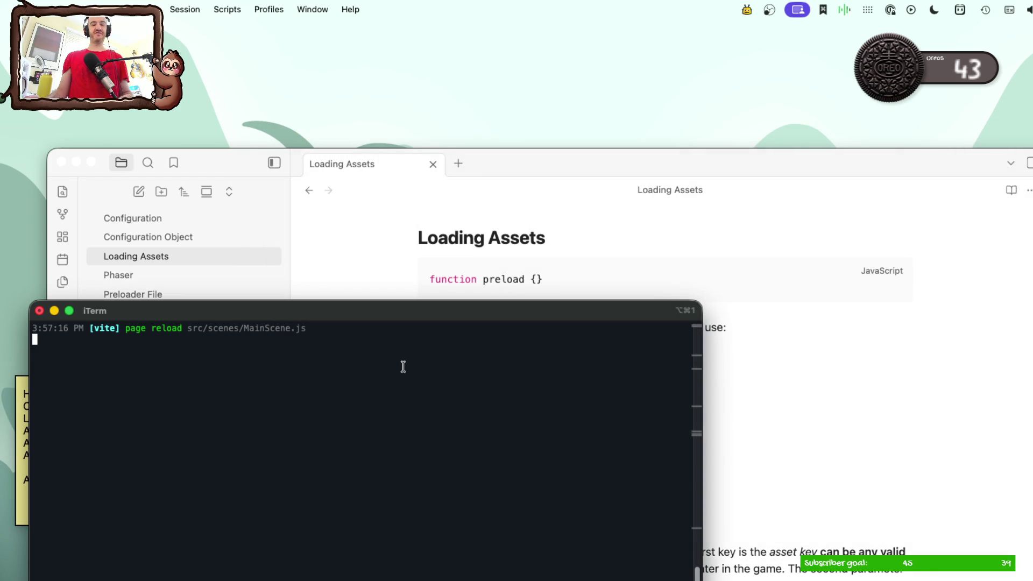
key("ctrl+c")
Step: Minimize the Loading Assets notes, hide iTerm and leave the cat facts sticky note focused
left_click(365, 283)
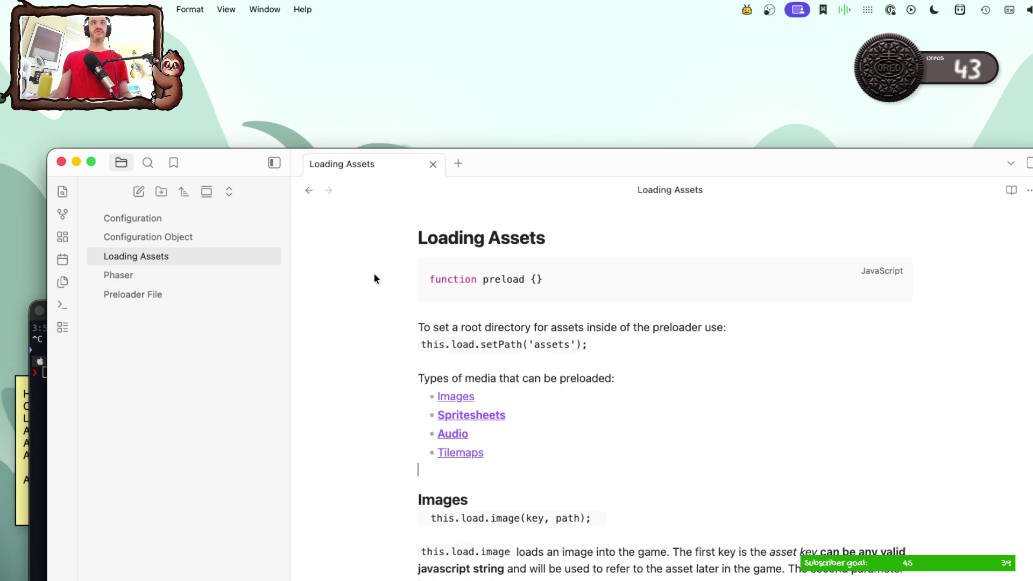
left_click(75, 162)
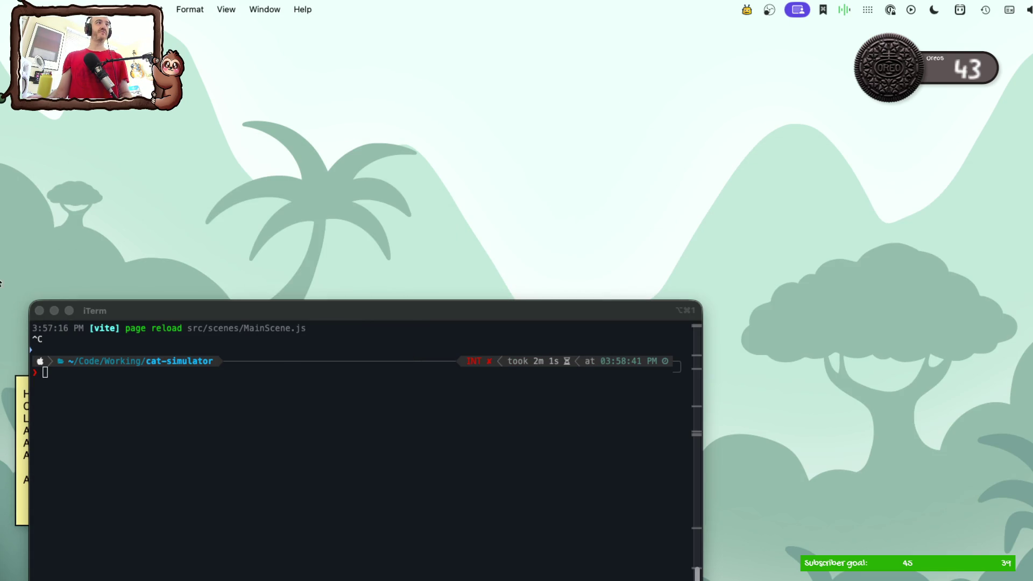
key("super+m")
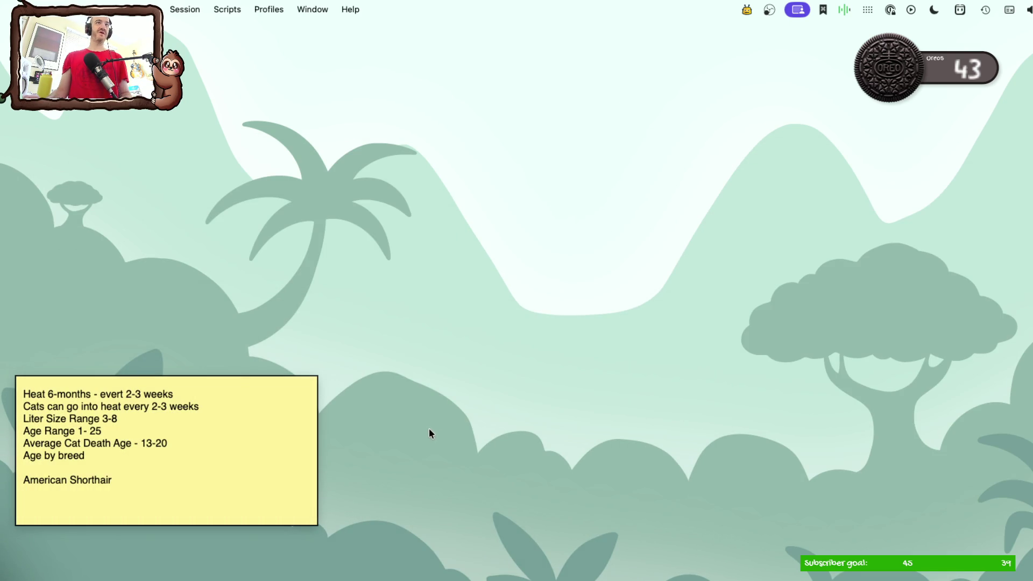
left_click(236, 429)
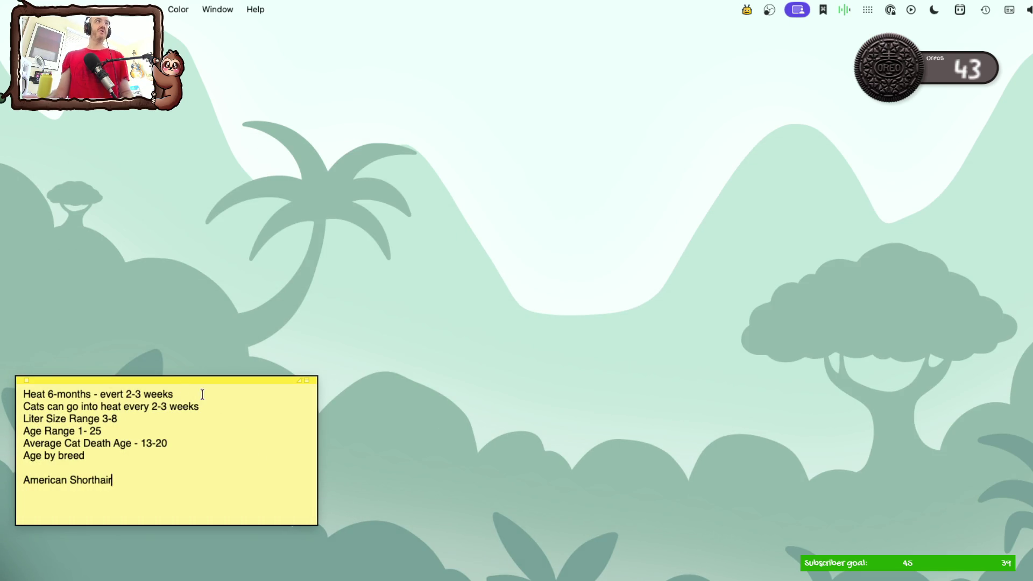